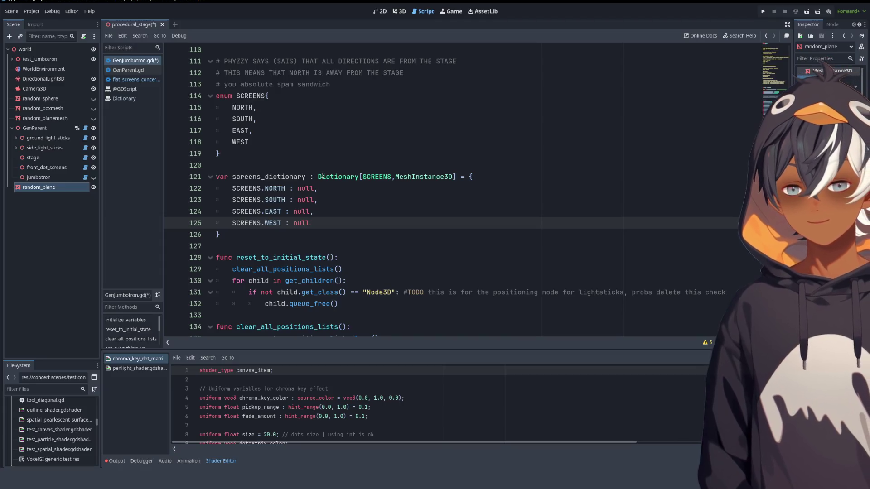
- Select the screens_dictionary name and the null value mapped to NORTH
{"action": "scroll", "coordinate": [285, 186], "scroll_direction": "down", "scroll_amount": 1}
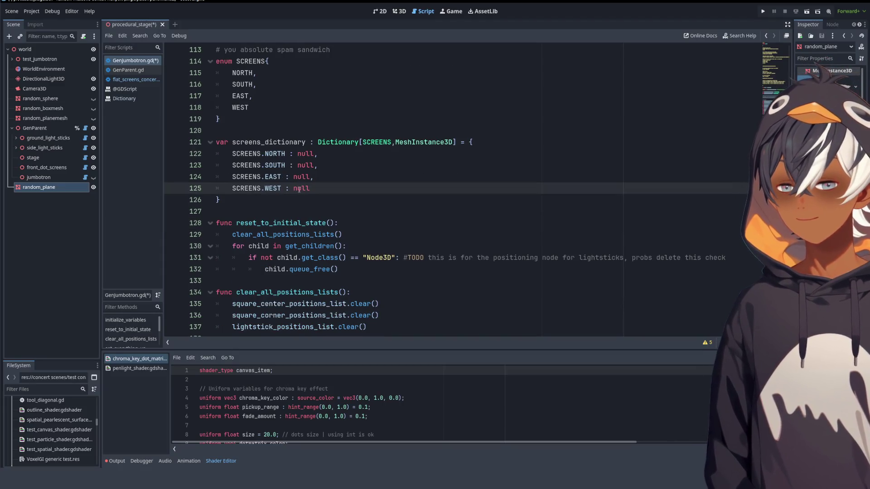
{"action": "left_click", "coordinate": [269, 142]}
{"action": "double_click", "coordinate": [269, 142]}
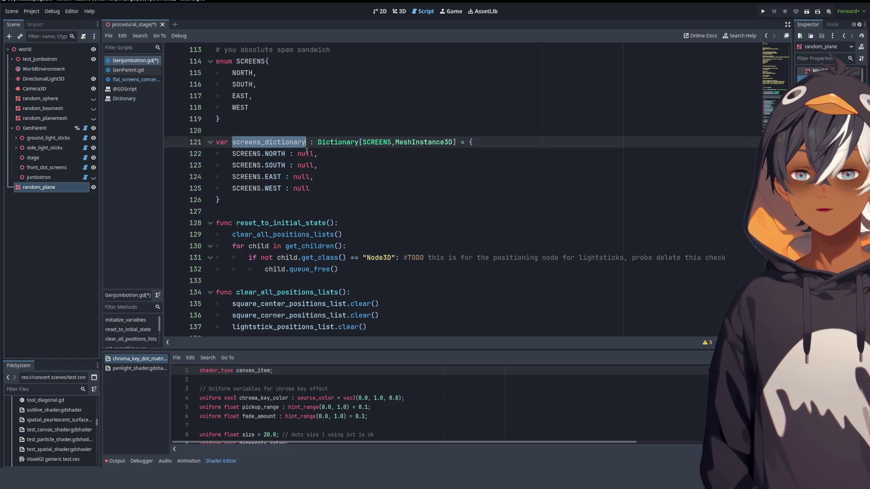
{"action": "double_click", "coordinate": [305, 154]}
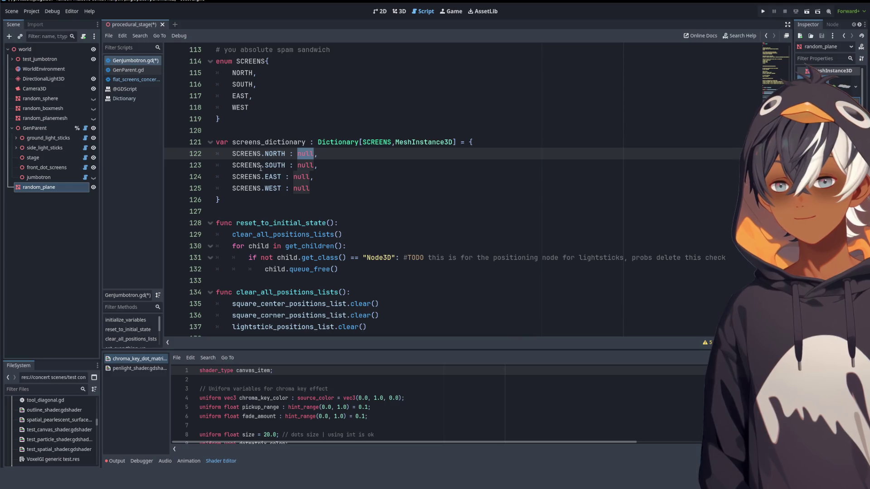
- Scroll through GenJumbotron.gd to review the gendata assignment line
{"action": "scroll", "coordinate": [397, 155], "scroll_direction": "down", "scroll_amount": 3}
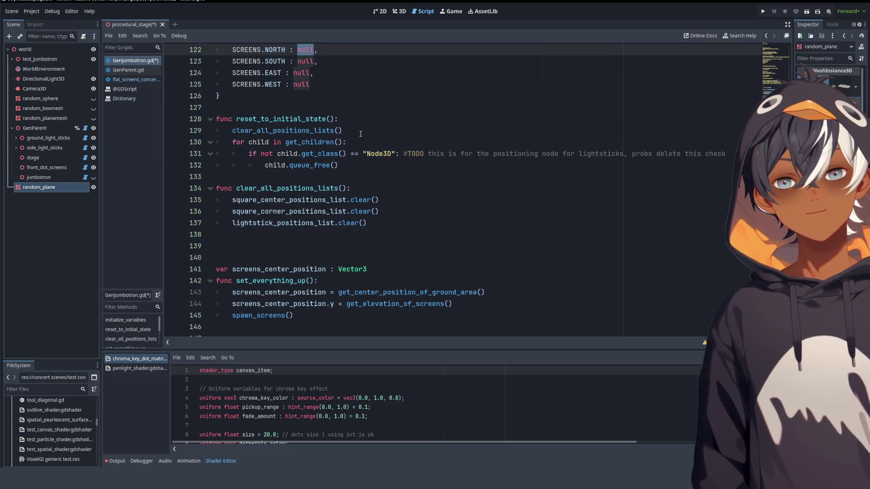
{"action": "scroll", "coordinate": [361, 133], "scroll_direction": "down", "scroll_amount": 5}
{"action": "scroll", "coordinate": [361, 133], "scroll_direction": "down", "scroll_amount": 2}
{"action": "mouse_move", "coordinate": [346, 119]}
{"action": "left_mouse_down"}
{"action": "mouse_move", "coordinate": [293, 119]}
{"action": "mouse_move", "coordinate": [387, 107]}
{"action": "left_mouse_up"}
{"action": "scroll", "coordinate": [441, 127], "scroll_direction": "up", "scroll_amount": 6}
{"action": "scroll", "coordinate": [440, 127], "scroll_direction": "down", "scroll_amount": 4}
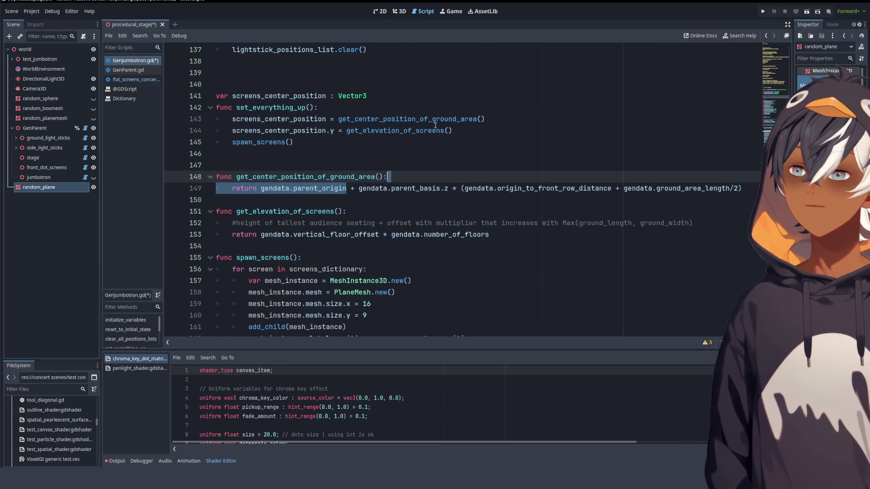
{"action": "scroll", "coordinate": [295, 135], "scroll_direction": "up", "scroll_amount": 17}
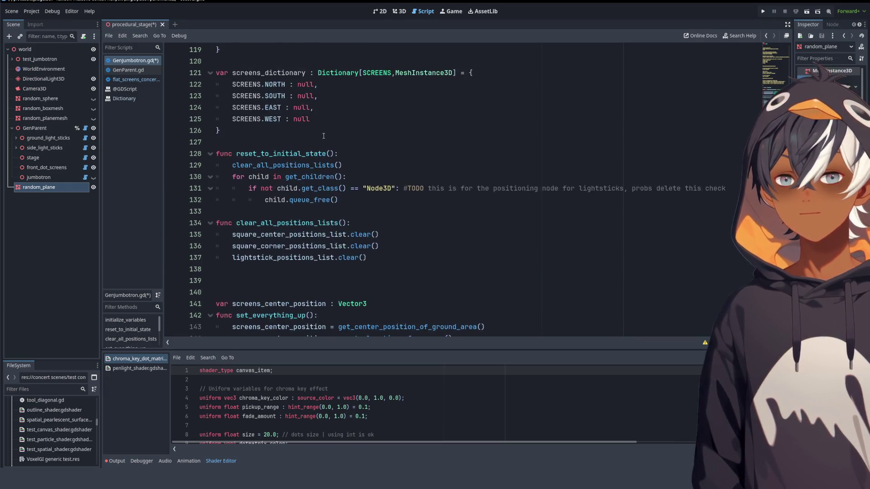
{"action": "scroll", "coordinate": [324, 135], "scroll_direction": "up", "scroll_amount": 5}
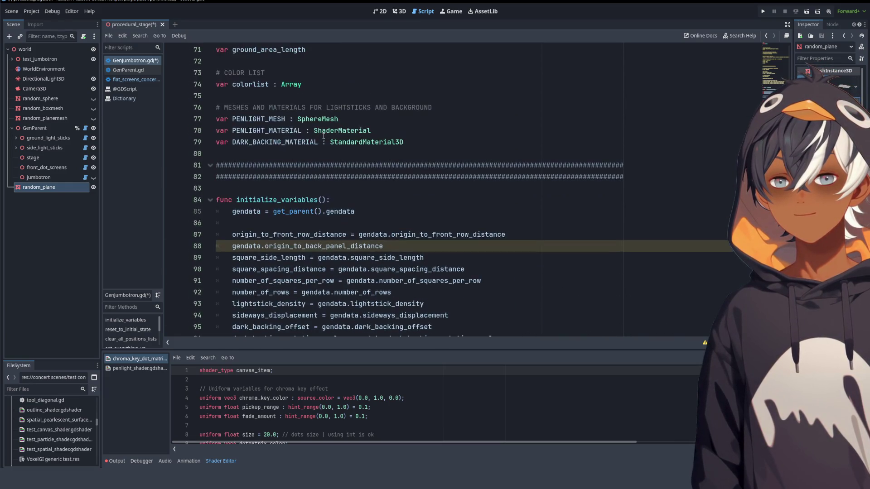
{"action": "left_click", "coordinate": [237, 211]}
{"action": "scroll", "coordinate": [408, 190], "scroll_direction": "down", "scroll_amount": 10}
{"action": "scroll", "coordinate": [440, 186], "scroll_direction": "down", "scroll_amount": 9}
{"action": "scroll", "coordinate": [415, 153], "scroll_direction": "up", "scroll_amount": 7}
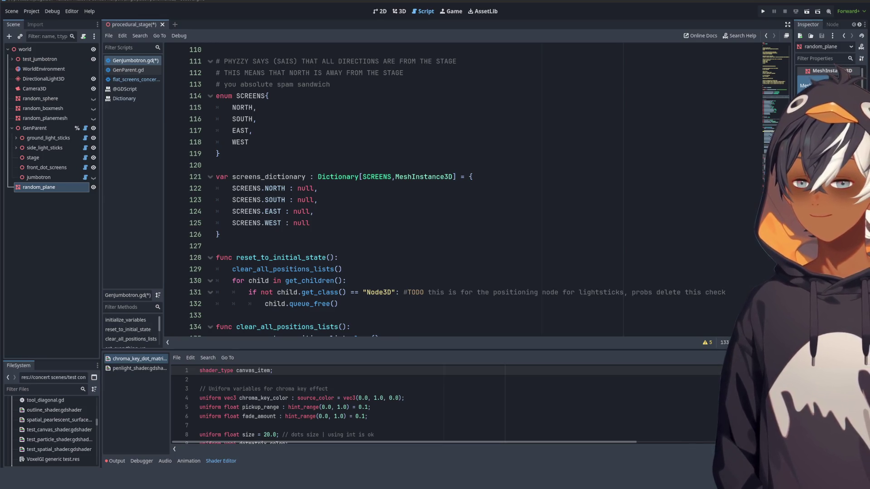
- Mark the null values for NORTH, SOUTH and EAST, then show GenParent in the Inspector
{"action": "left_click", "coordinate": [311, 239]}
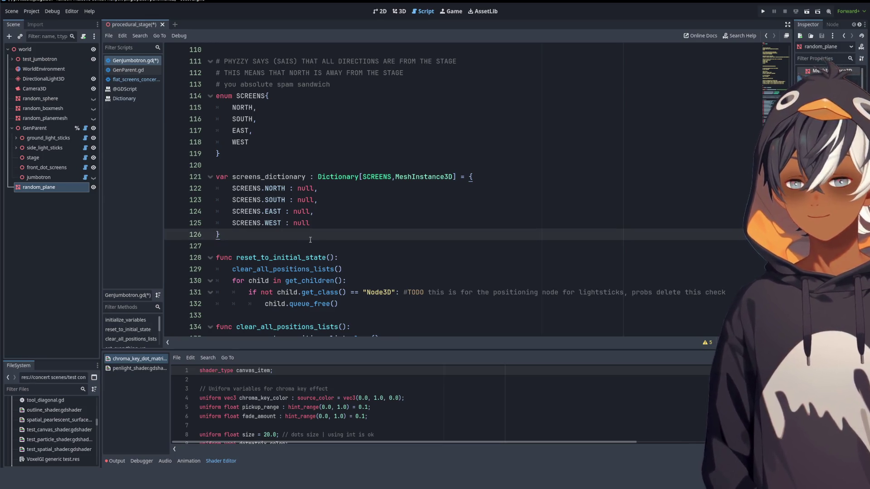
{"action": "scroll", "coordinate": [317, 146], "scroll_direction": "down", "scroll_amount": 4}
{"action": "scroll", "coordinate": [308, 181], "scroll_direction": "up", "scroll_amount": 4}
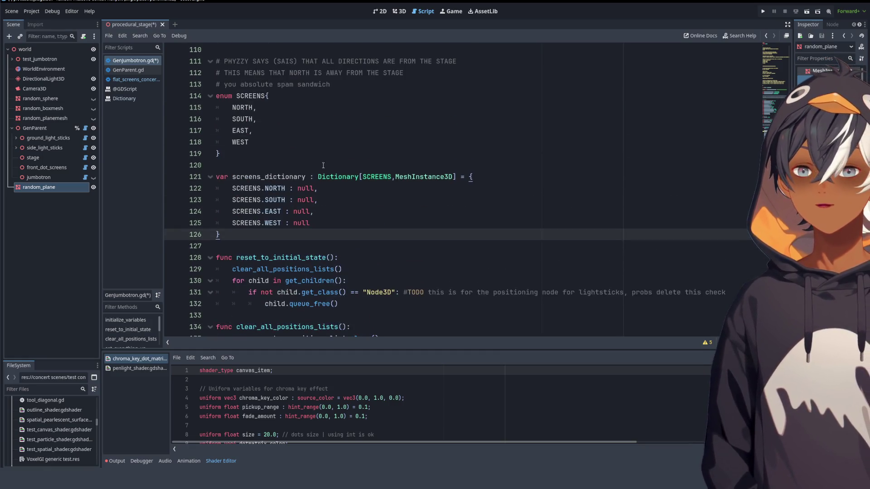
{"action": "left_click_drag", "start_coordinate": [298, 189], "coordinate": [308, 212]}
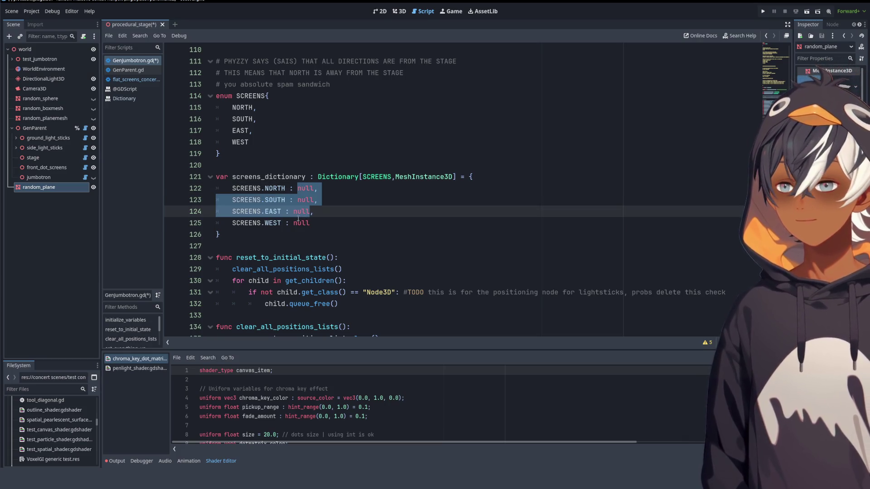
{"action": "double_click", "coordinate": [306, 188]}
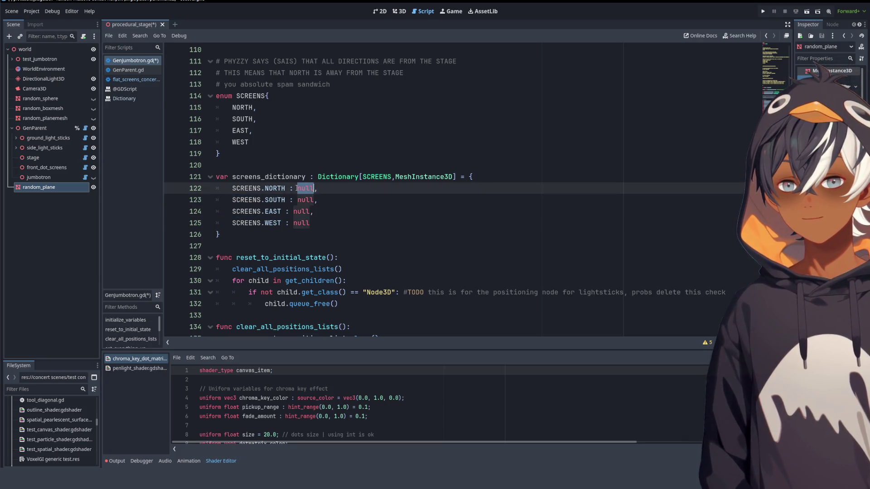
{"action": "left_click", "coordinate": [307, 188]}
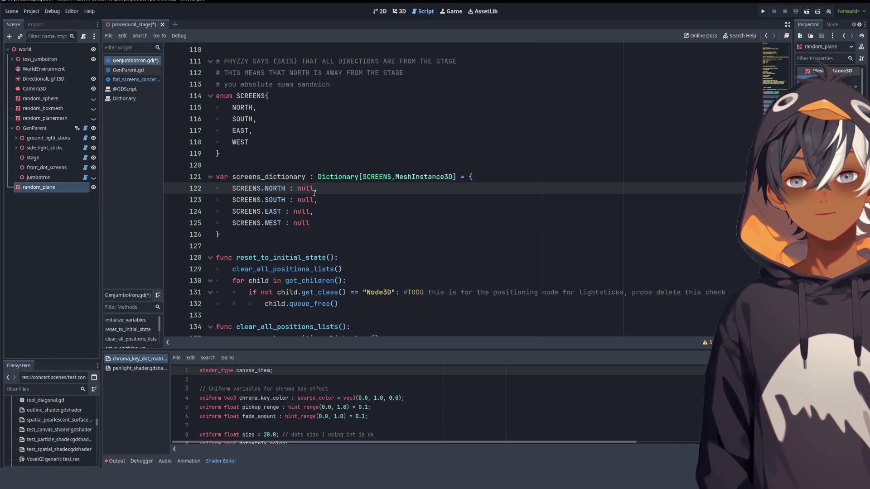
{"action": "scroll", "coordinate": [247, 115], "scroll_direction": "down", "scroll_amount": 3}
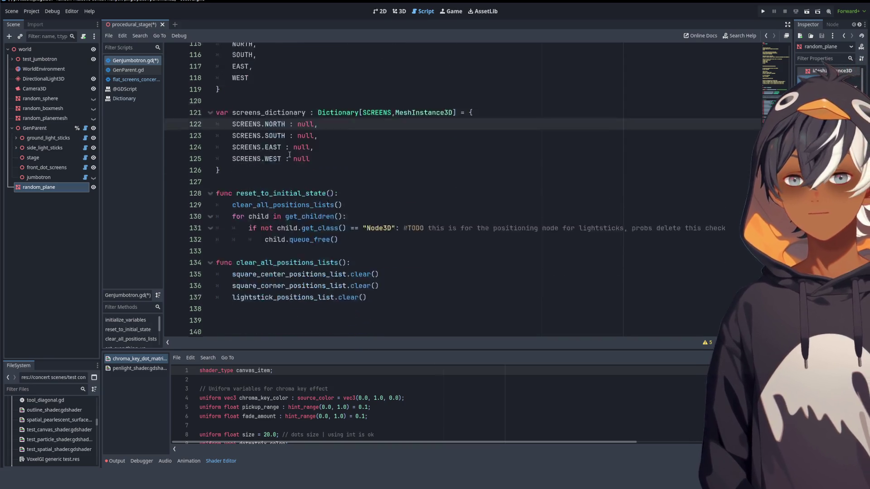
{"action": "scroll", "coordinate": [307, 142], "scroll_direction": "up", "scroll_amount": 3}
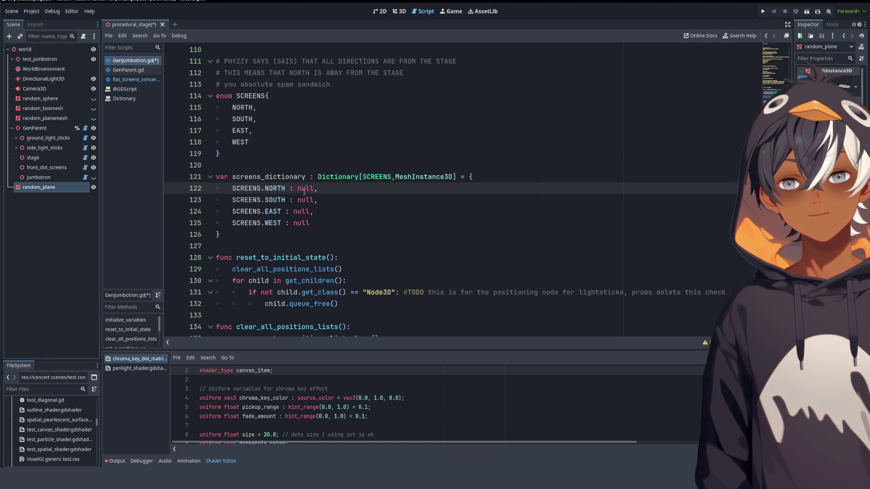
{"action": "left_click", "coordinate": [41, 129]}
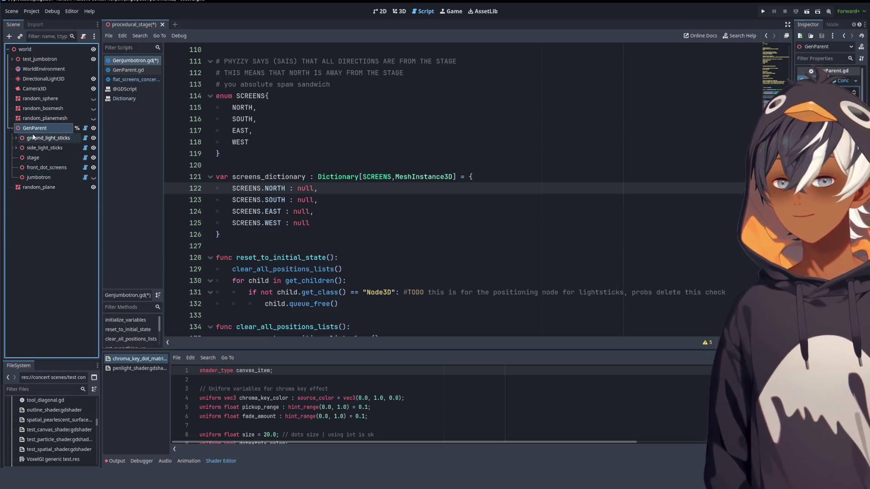
{"action": "scroll", "coordinate": [440, 239], "scroll_direction": "up", "scroll_amount": 4}
{"action": "scroll", "coordinate": [440, 239], "scroll_direction": "down", "scroll_amount": 5}
{"action": "scroll", "coordinate": [430, 227], "scroll_direction": "up", "scroll_amount": 6}
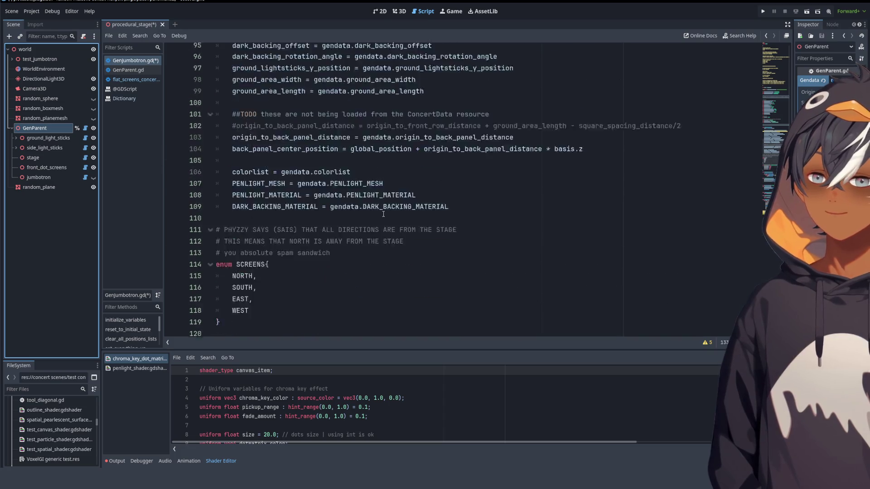
{"action": "scroll", "coordinate": [371, 197], "scroll_direction": "down", "scroll_amount": 7}
{"action": "scroll", "coordinate": [356, 197], "scroll_direction": "down", "scroll_amount": 6}
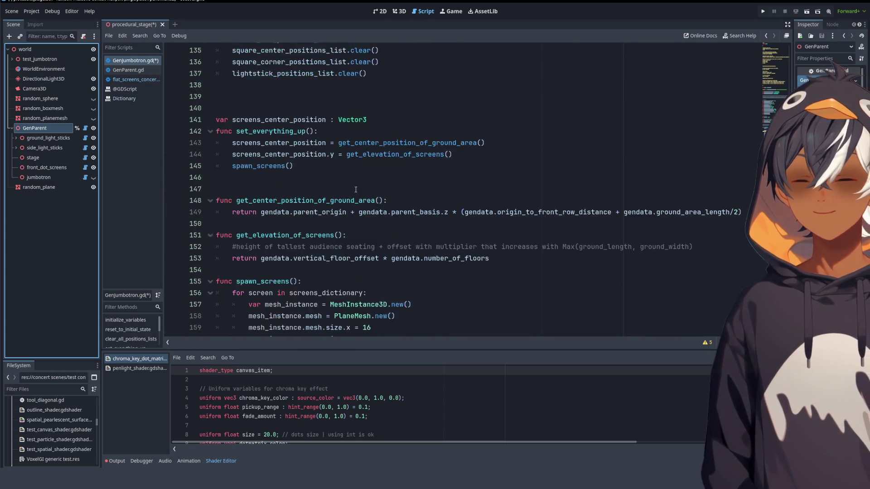
{"action": "scroll", "coordinate": [354, 188], "scroll_direction": "up", "scroll_amount": 10}
{"action": "scroll", "coordinate": [354, 183], "scroll_direction": "down", "scroll_amount": 8}
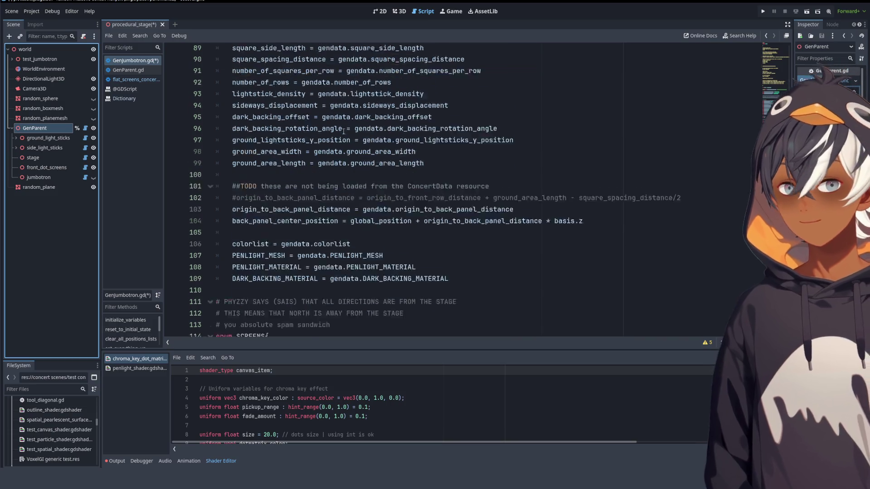
{"action": "scroll", "coordinate": [323, 154], "scroll_direction": "up", "scroll_amount": 14}
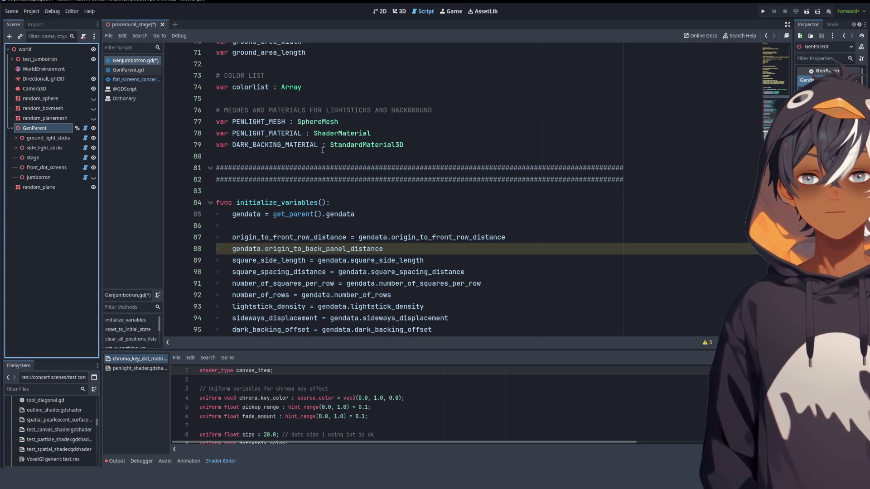
{"action": "mouse_move", "coordinate": [356, 80]}
{"action": "left_mouse_down"}
{"action": "mouse_move", "coordinate": [344, 331]}
{"action": "mouse_move", "coordinate": [426, 169]}
{"action": "left_mouse_up"}
{"action": "scroll", "coordinate": [426, 168], "scroll_direction": "down", "scroll_amount": 1}
{"action": "left_click", "coordinate": [443, 120]}
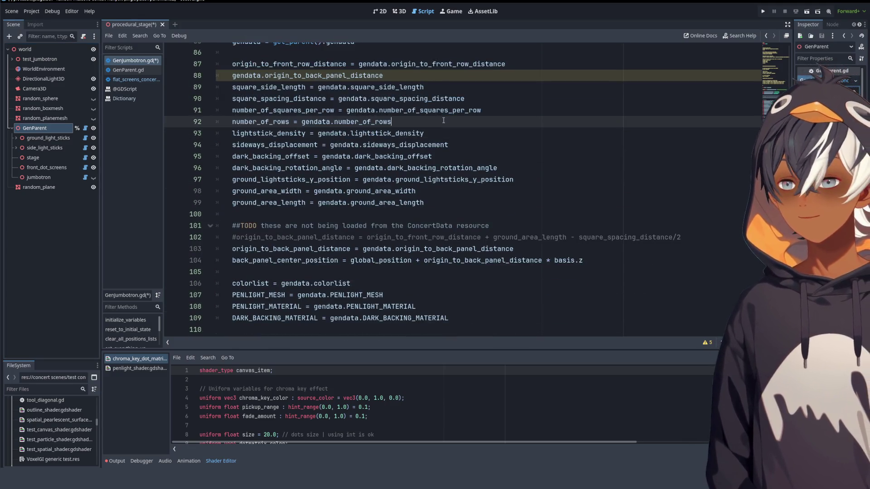
{"action": "scroll", "coordinate": [598, 158], "scroll_direction": "down", "scroll_amount": 12}
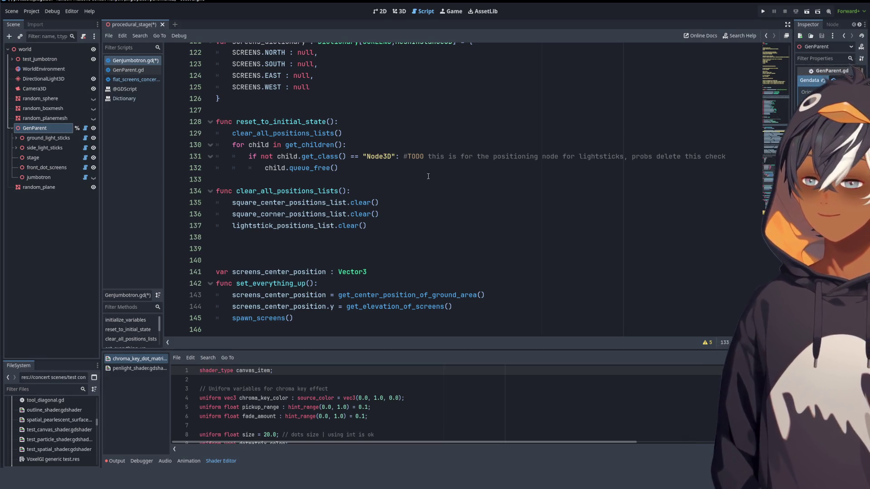
{"action": "left_click", "coordinate": [401, 123]}
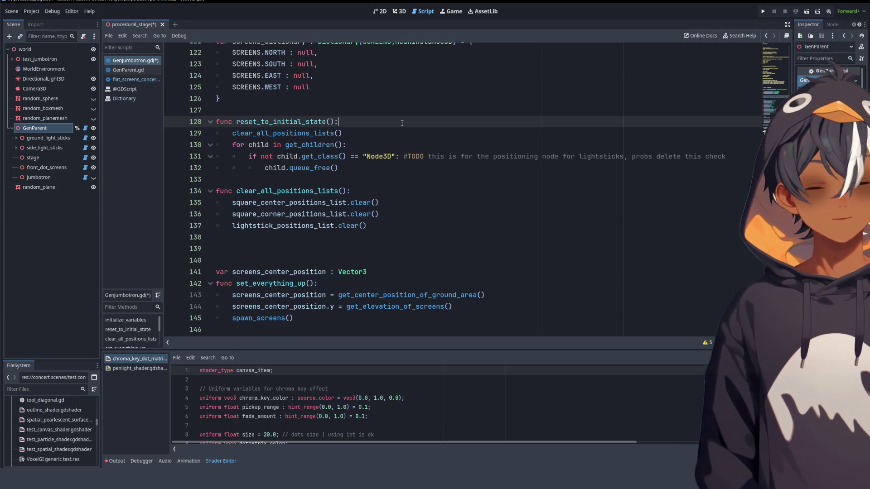
{"action": "scroll", "coordinate": [401, 122], "scroll_direction": "up", "scroll_amount": 4}
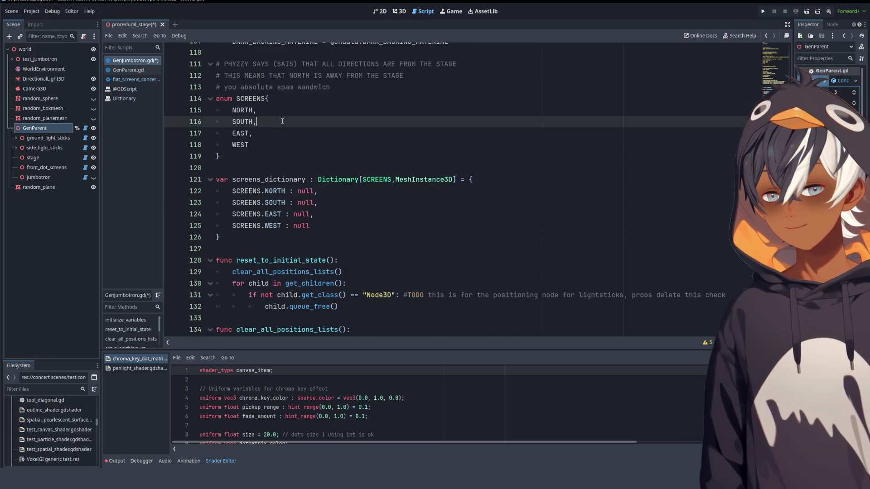
{"action": "left_click", "coordinate": [281, 113]}
{"action": "left_click", "coordinate": [281, 120]}
{"action": "left_click", "coordinate": [275, 136]}
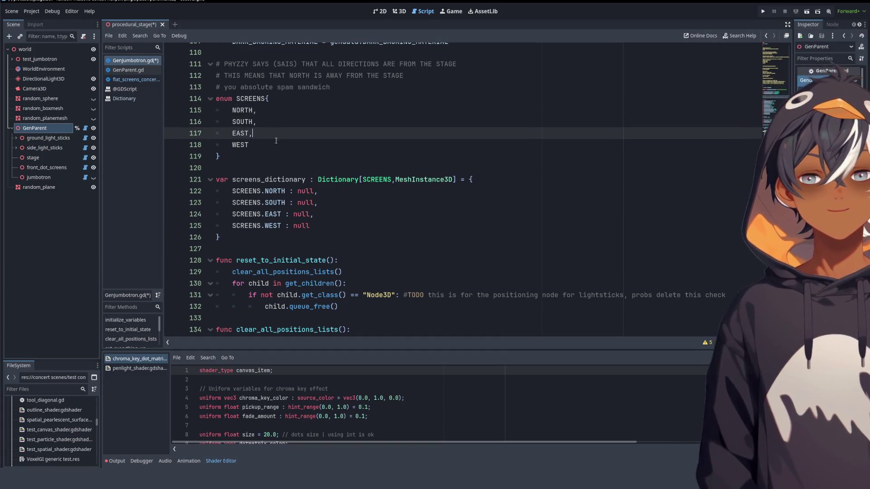
{"action": "left_click", "coordinate": [274, 144]}
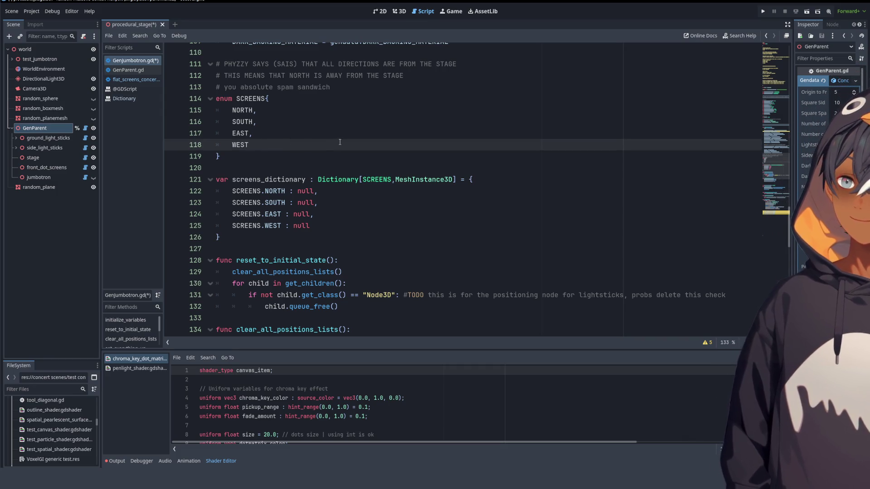
{"action": "scroll", "coordinate": [339, 142], "scroll_direction": "down", "scroll_amount": 7}
{"action": "scroll", "coordinate": [339, 136], "scroll_direction": "up", "scroll_amount": 6}
{"action": "scroll", "coordinate": [337, 131], "scroll_direction": "down", "scroll_amount": 2}
{"action": "scroll", "coordinate": [337, 131], "scroll_direction": "down", "scroll_amount": 16}
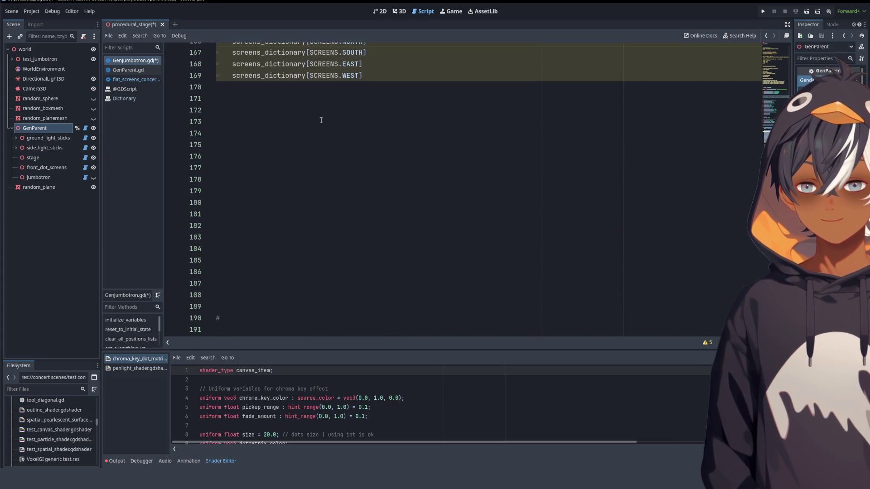
{"action": "scroll", "coordinate": [321, 120], "scroll_direction": "up", "scroll_amount": 4}
{"action": "left_click", "coordinate": [421, 170]}
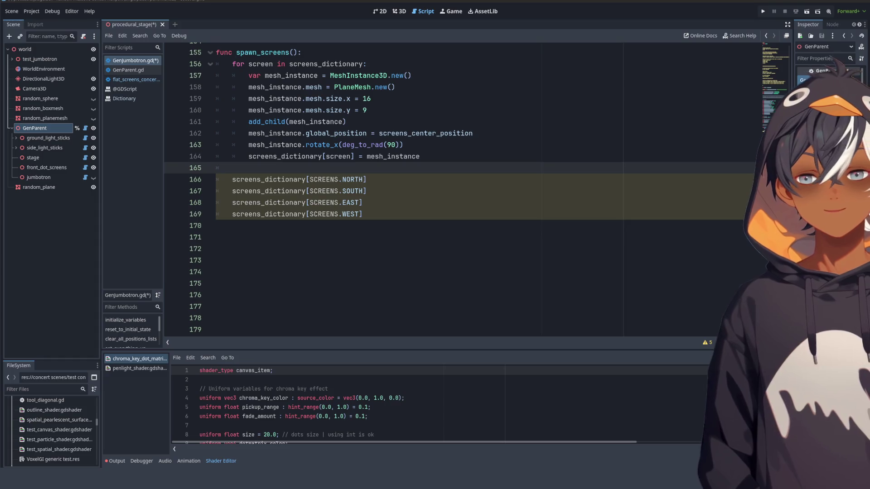
{"action": "scroll", "coordinate": [390, 173], "scroll_direction": "up", "scroll_amount": 1}
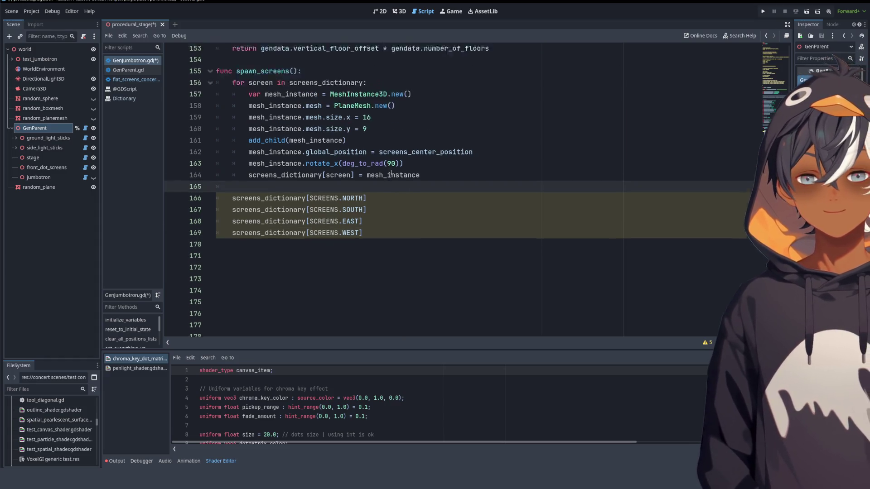
{"action": "scroll", "coordinate": [390, 173], "scroll_direction": "up", "scroll_amount": 14}
{"action": "scroll", "coordinate": [390, 171], "scroll_direction": "down", "scroll_amount": 17}
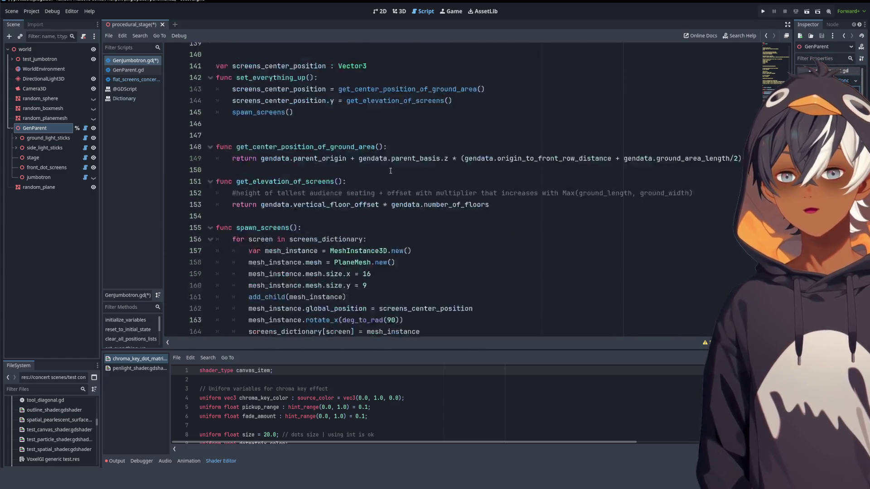
{"action": "left_click", "coordinate": [397, 113]}
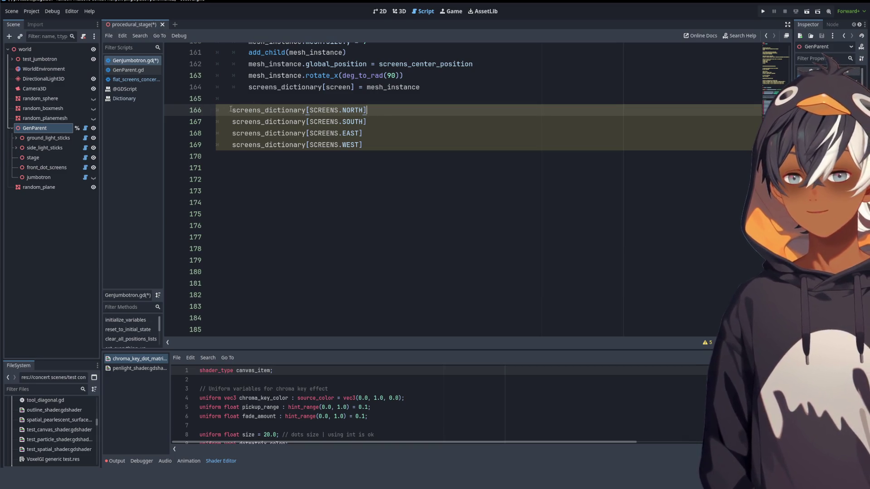
- Prefix line 166 with 'var northScreen =' and paste that prefix onto lines 167–169
{"action": "type", "text": "var nort"}
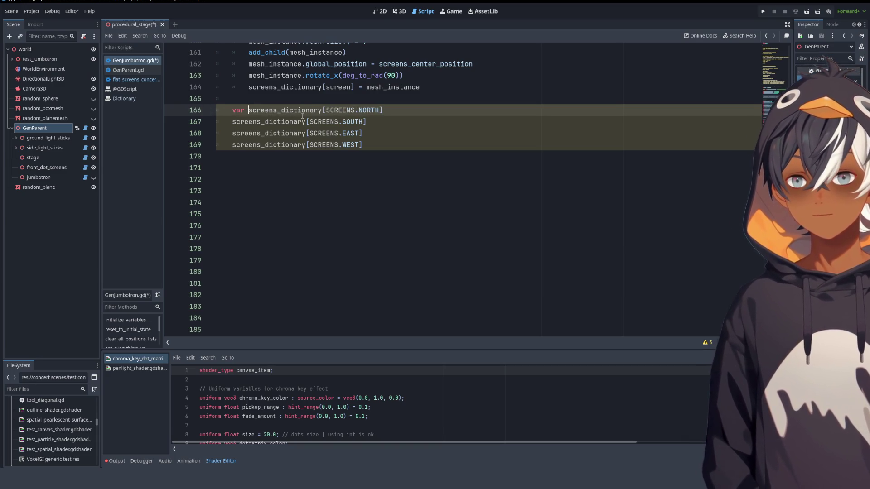
{"action": "type", "text": "hScreen"}
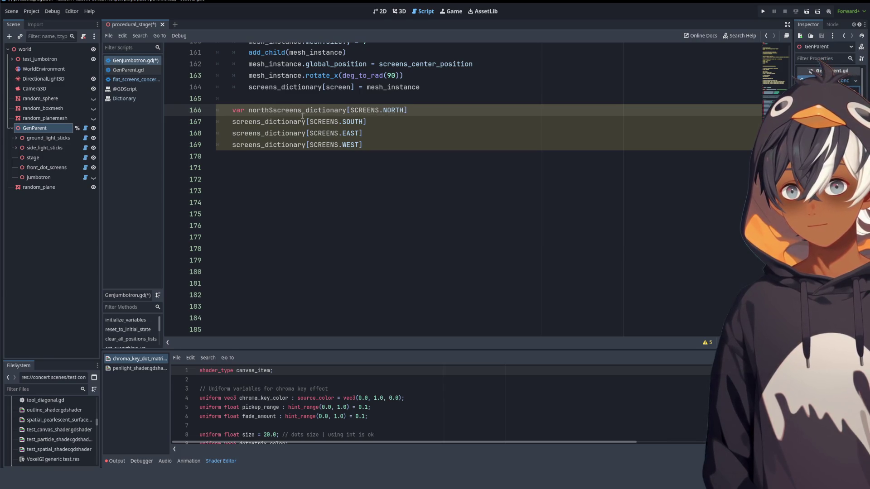
{"action": "type", "text": " = s"}
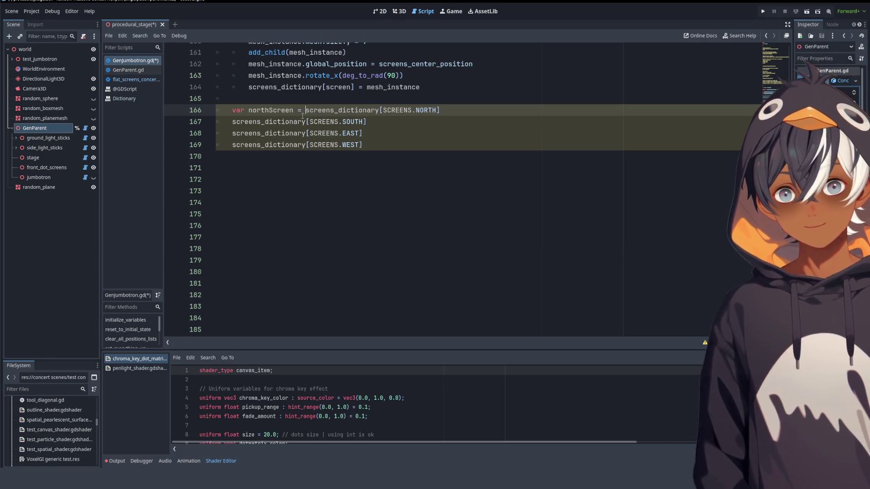
{"action": "key", "text": "shift+Home"}
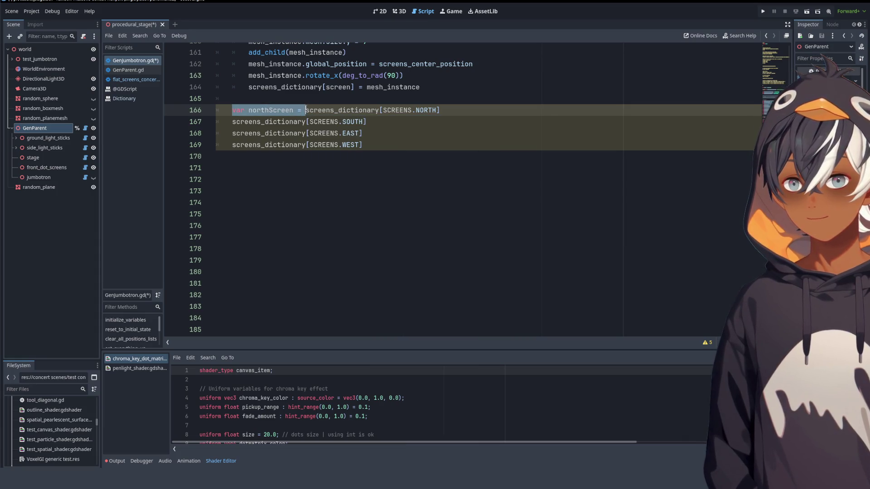
{"action": "key", "text": "ctrl+c"}
{"action": "left_click", "coordinate": [232, 122]}
{"action": "key", "text": "ctrl+v"}
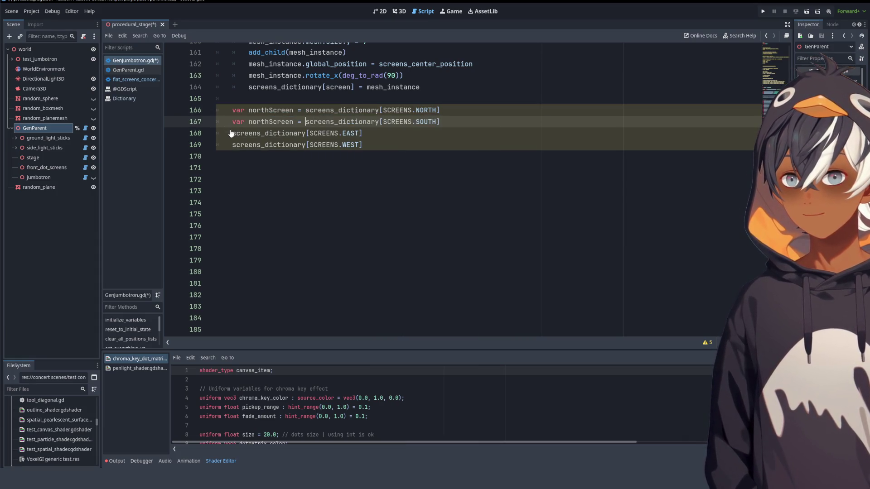
{"action": "left_click", "coordinate": [231, 133]}
{"action": "key", "text": "ctrl+v"}
{"action": "left_click", "coordinate": [232, 144]}
{"action": "key", "text": "ctrl+v"}
- Rename the pasted variables to southScreen, eastScreen and westScreen
{"action": "mouse_move", "coordinate": [248, 121]}
{"action": "left_mouse_down"}
{"action": "mouse_move", "coordinate": [270, 122]}
{"action": "mouse_move", "coordinate": [255, 146]}
{"action": "mouse_move", "coordinate": [269, 150]}
{"action": "left_mouse_up"}
{"action": "type", "text": "southeastwest"}
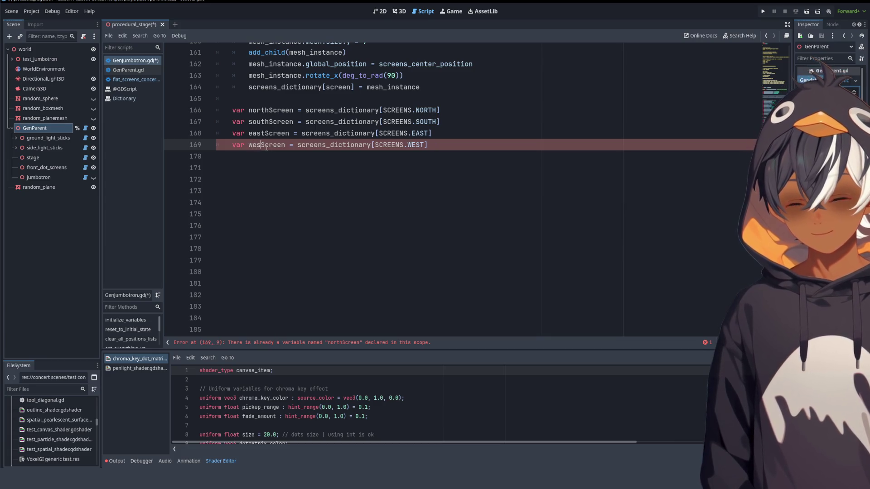
{"action": "left_click", "coordinate": [308, 154]}
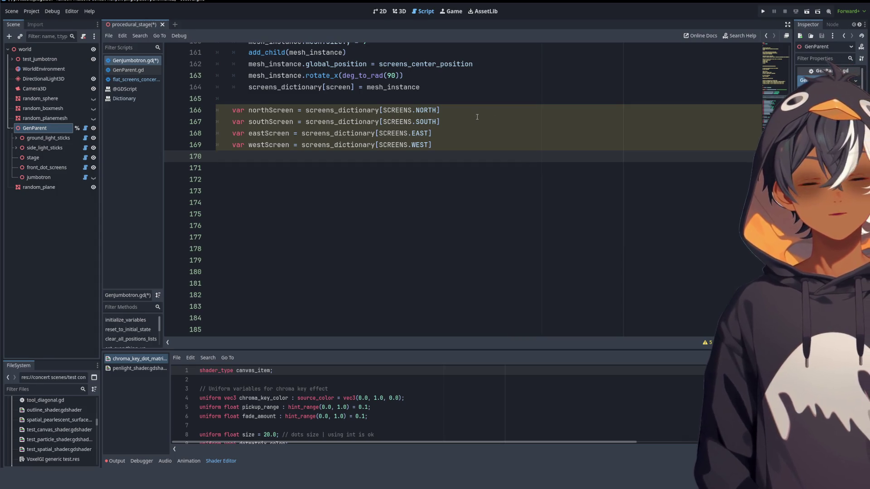
{"action": "scroll", "coordinate": [340, 126], "scroll_direction": "up", "scroll_amount": 4}
{"action": "scroll", "coordinate": [332, 135], "scroll_direction": "up", "scroll_amount": 2}
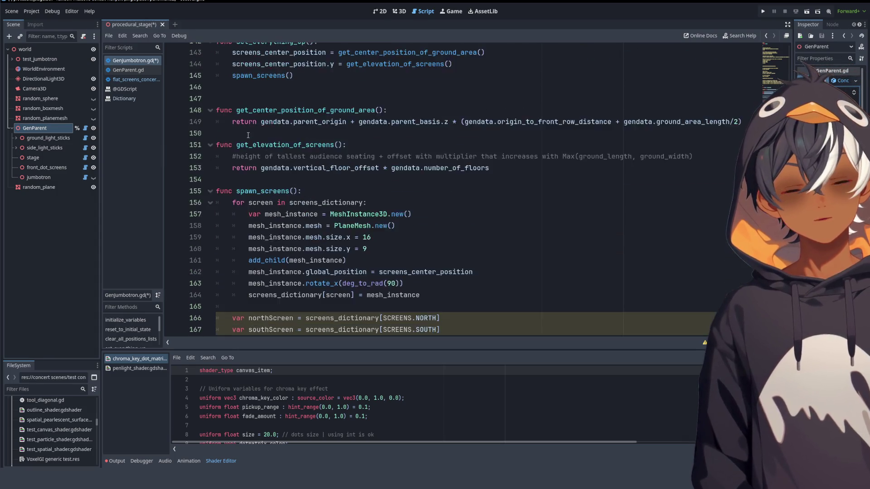
{"action": "scroll", "coordinate": [280, 143], "scroll_direction": "down", "scroll_amount": 4}
{"action": "left_click_drag", "start_coordinate": [256, 87], "coordinate": [285, 87]}
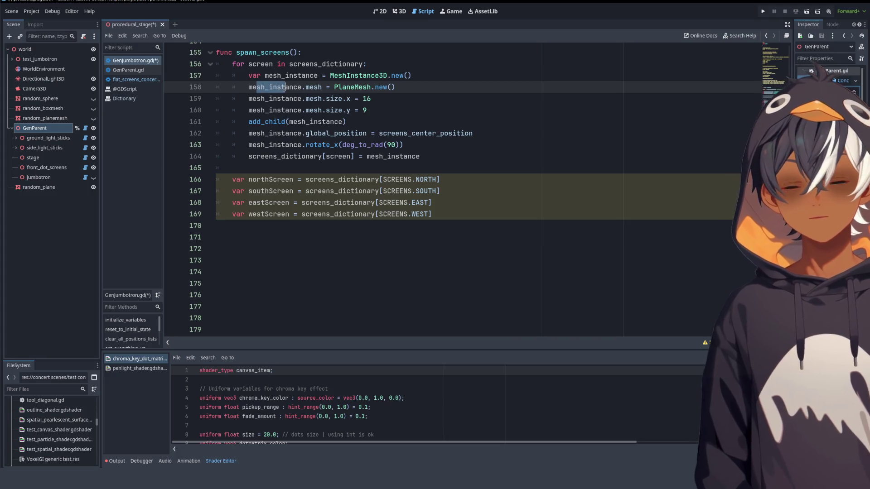
{"action": "left_click", "coordinate": [255, 87]}
{"action": "double_click", "coordinate": [254, 87]}
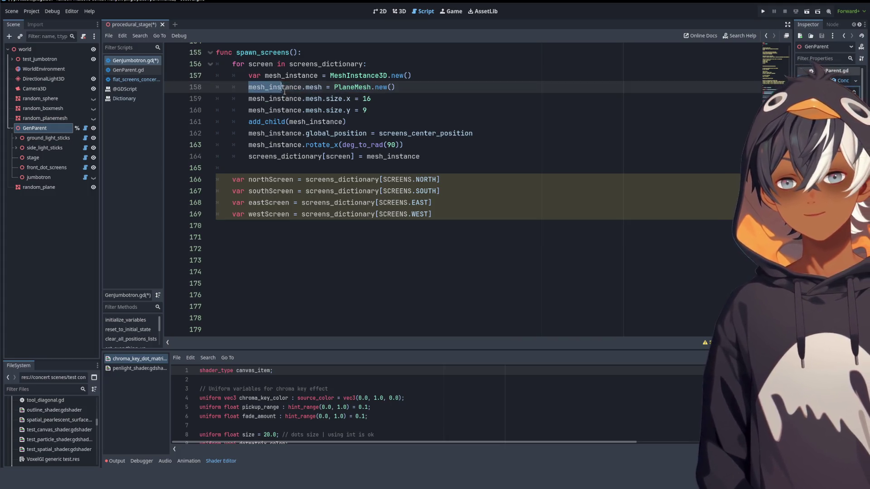
{"action": "scroll", "coordinate": [332, 82], "scroll_direction": "down", "scroll_amount": 2}
{"action": "double_click", "coordinate": [271, 110]}
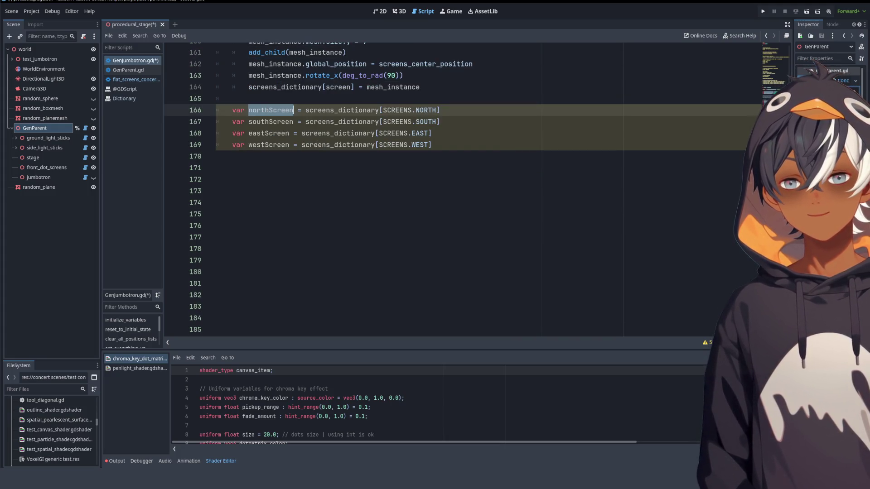
{"action": "double_click", "coordinate": [270, 122]}
{"action": "left_click", "coordinate": [268, 145]}
{"action": "double_click", "coordinate": [268, 145]}
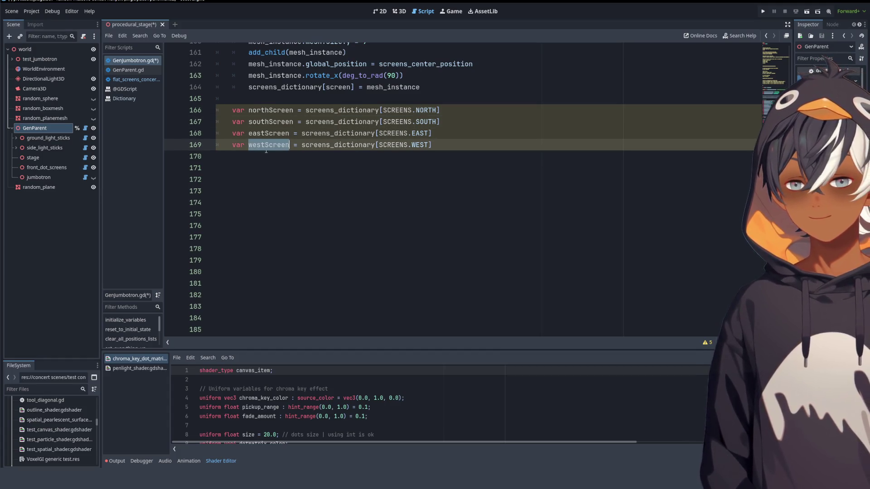
{"action": "left_click", "coordinate": [465, 137]}
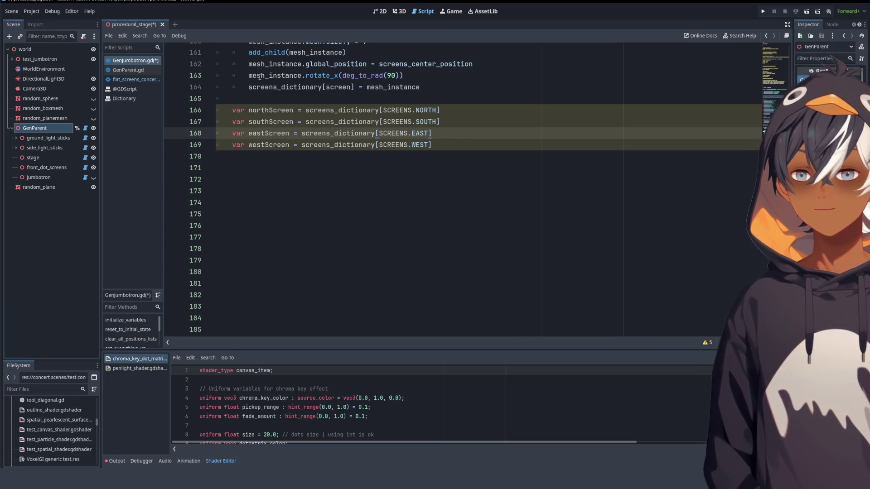
{"action": "double_click", "coordinate": [263, 111]}
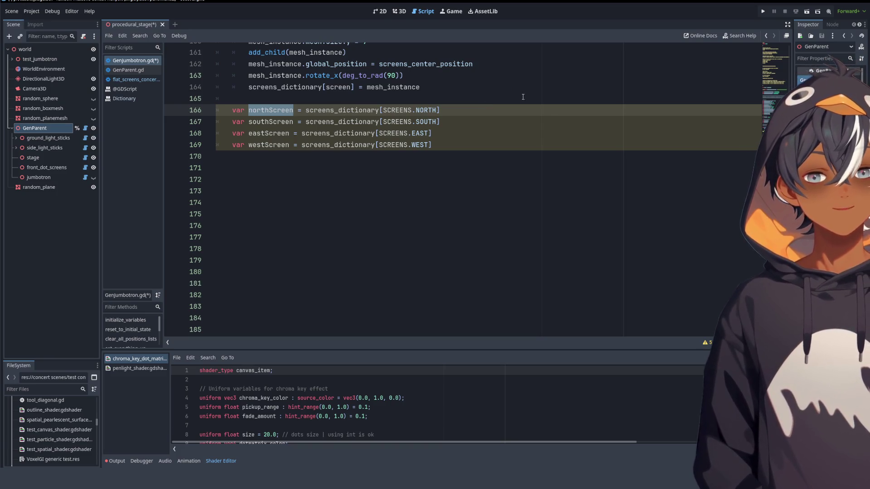
{"action": "left_click", "coordinate": [416, 121]}
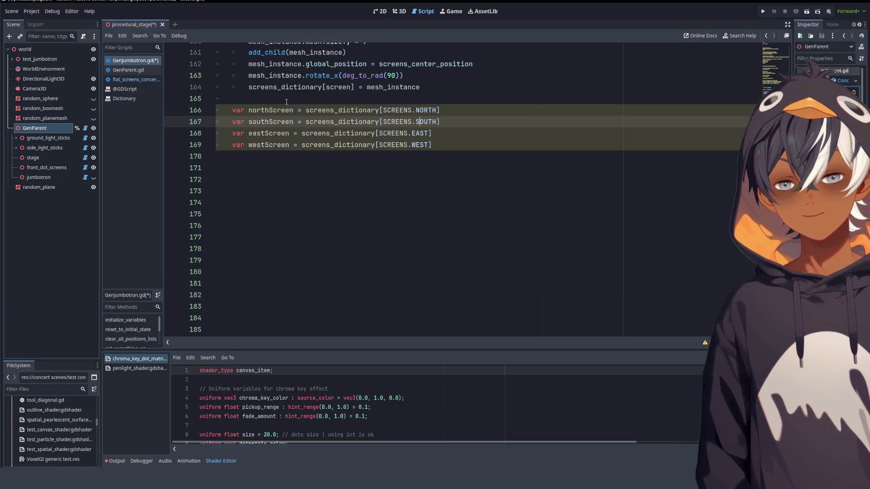
{"action": "scroll", "coordinate": [455, 109], "scroll_direction": "up", "scroll_amount": 2}
{"action": "left_click_drag", "start_coordinate": [454, 179], "coordinate": [472, 212]}
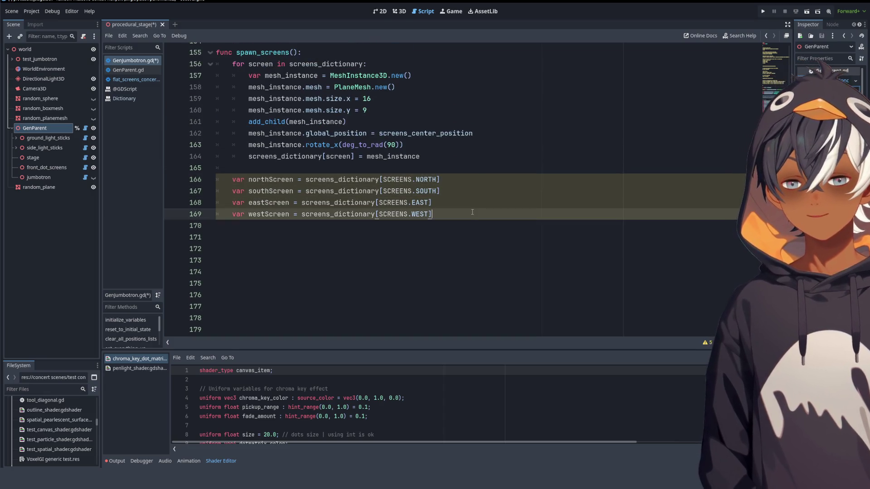
{"action": "key", "text": "Return"}
{"action": "key", "text": "Return"}
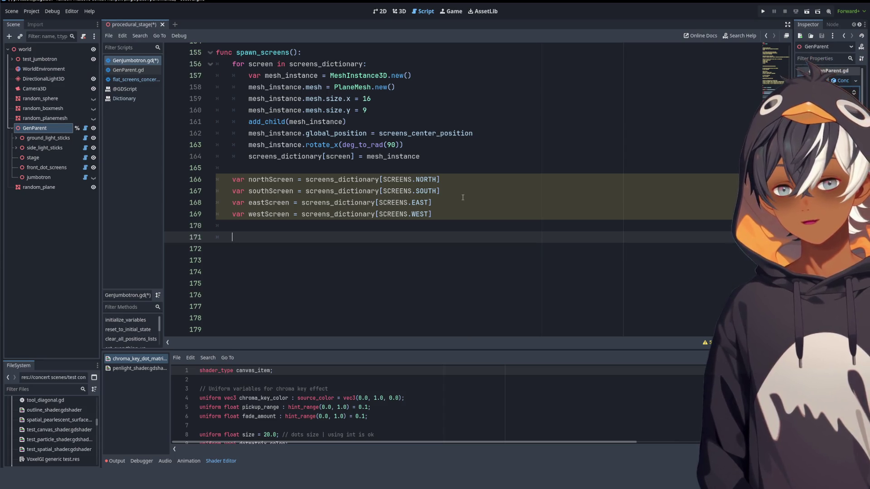
{"action": "left_click", "coordinate": [457, 180]}
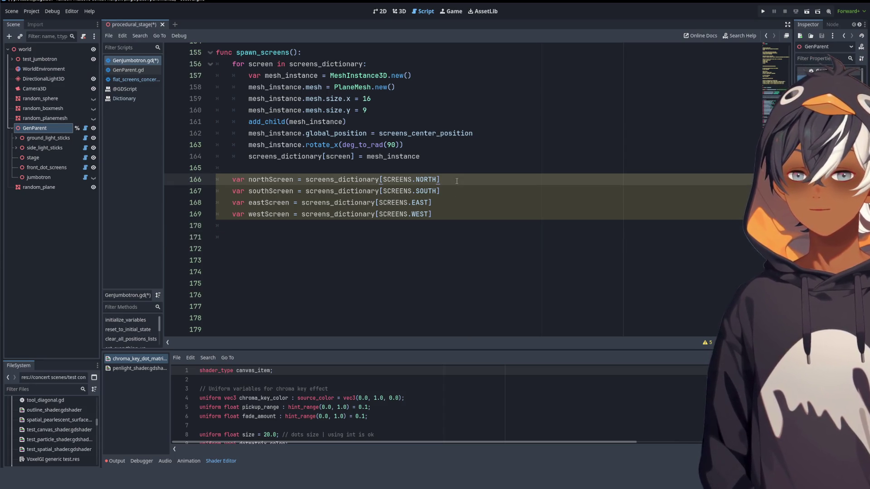
{"action": "key", "text": "Down"}
{"action": "key", "text": "Down"}
{"action": "key", "text": "Down"}
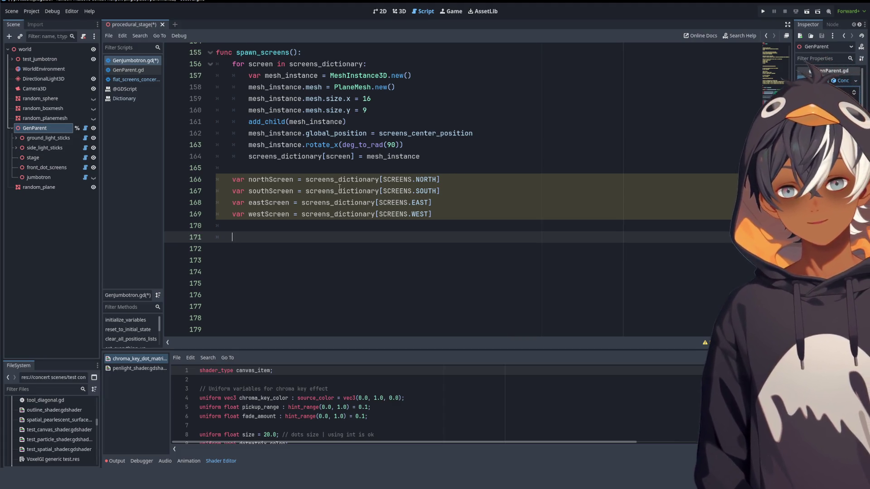
- Start line 171 with northScreen.global_position and check northScreen's declaration on line 166
{"action": "type", "text": "north"}
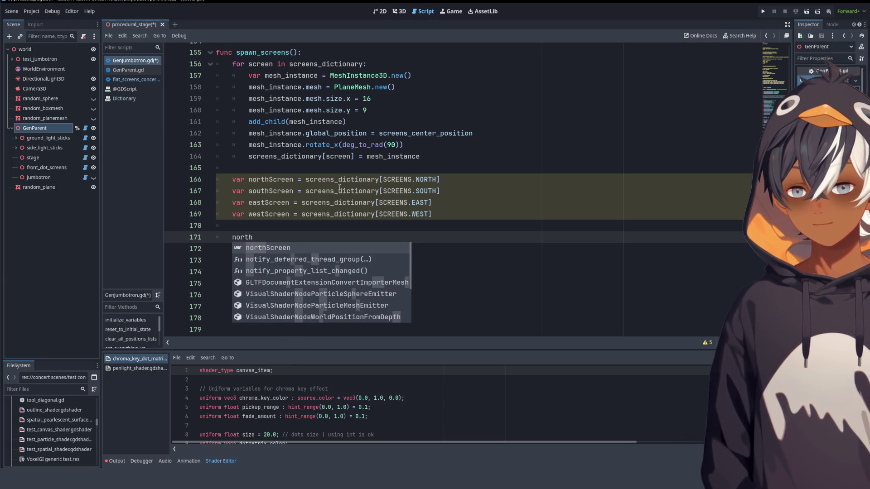
{"action": "key", "text": "Return"}
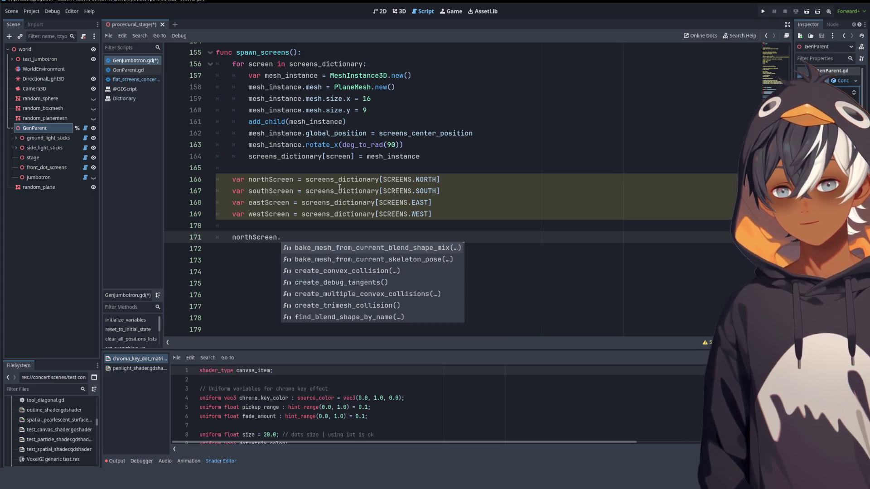
{"action": "type", "text": "global"}
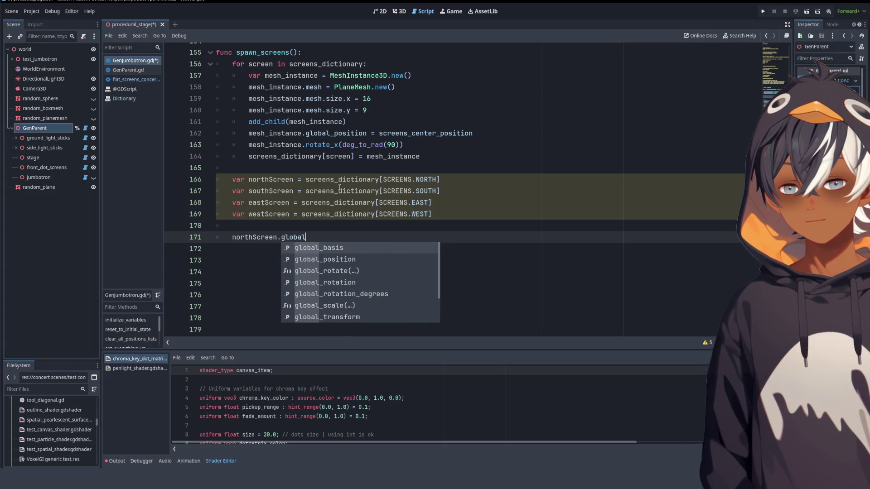
{"action": "key", "text": "Down"}
{"action": "key", "text": "Return"}
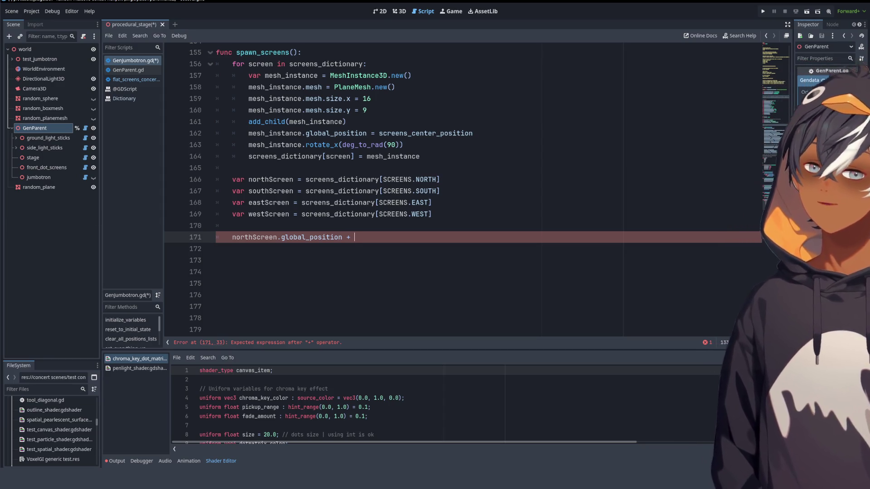
{"action": "double_click", "coordinate": [253, 136]}
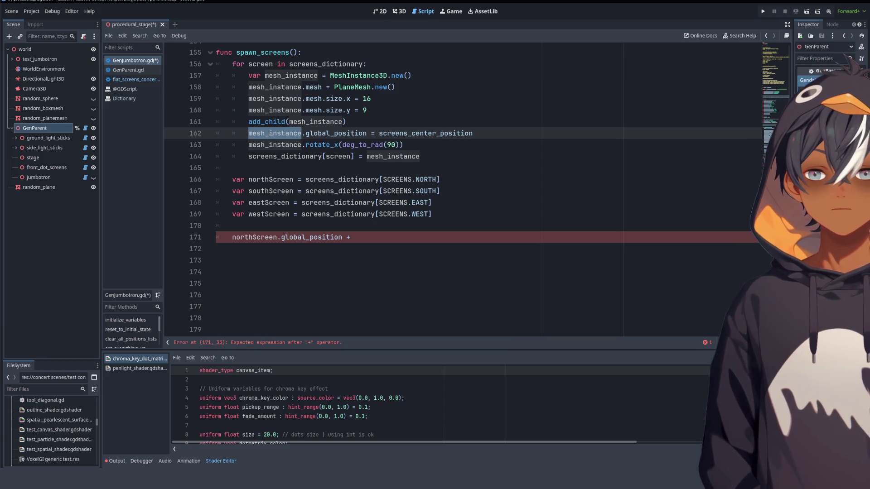
{"action": "double_click", "coordinate": [263, 180]}
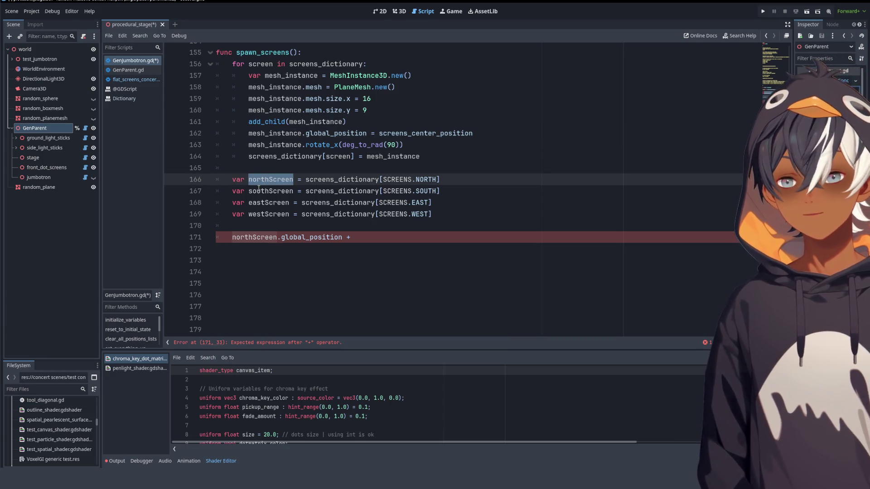
{"action": "left_click", "coordinate": [271, 179]}
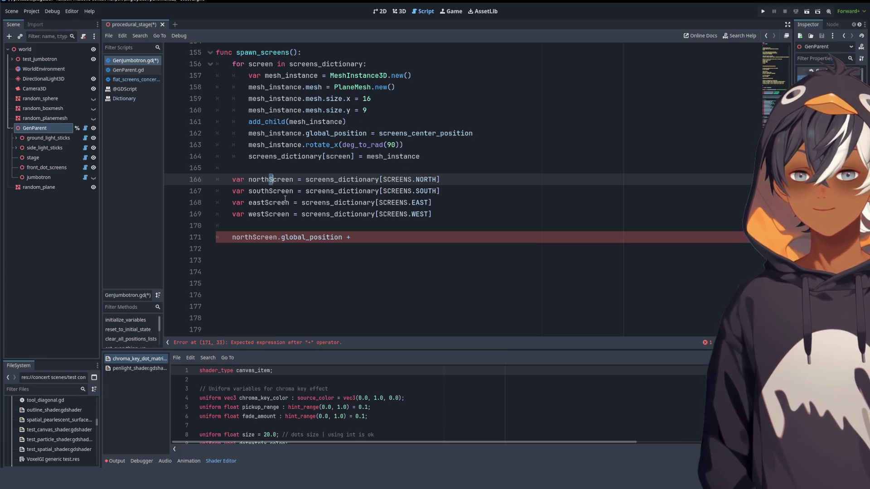
- Extend line 171 to 'northScreen.global_position += ()' with empty parentheses
{"action": "left_click", "coordinate": [355, 237]}
{"action": "type", "text": "="}
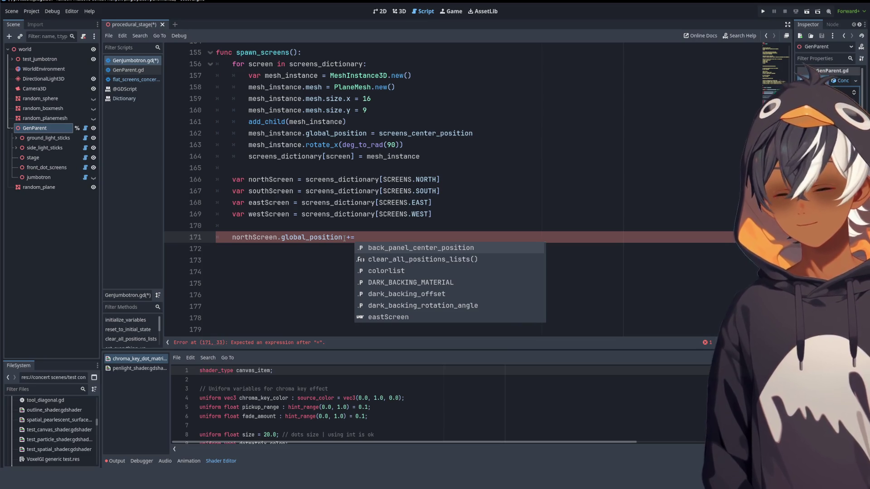
{"action": "triple_click", "coordinate": [398, 236]}
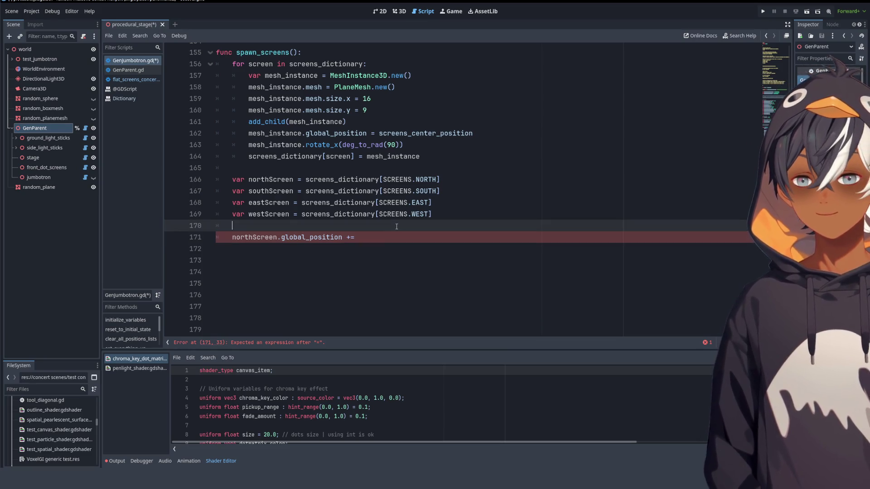
{"action": "left_click", "coordinate": [402, 236]}
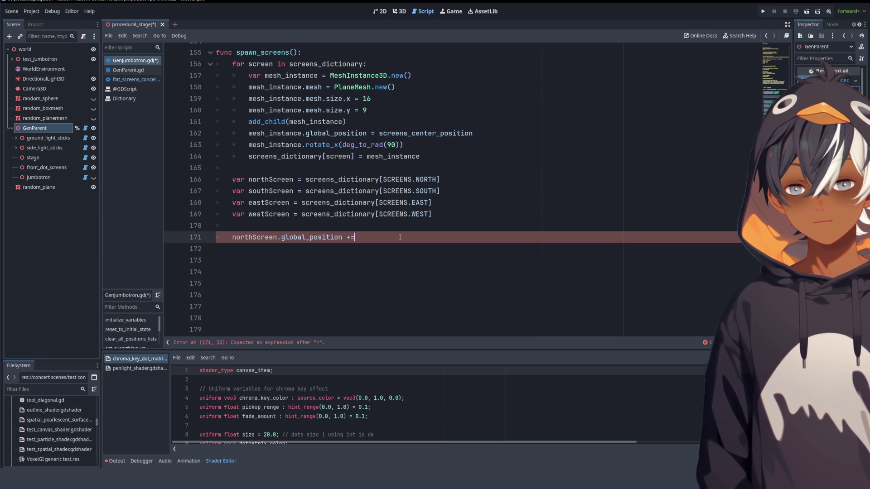
{"action": "key", "text": "ctrl+space"}
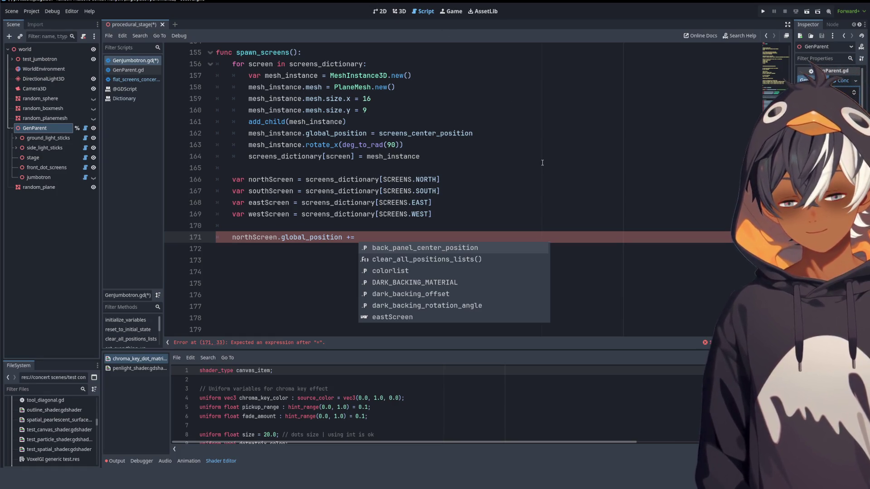
{"action": "type", "text": "()"}
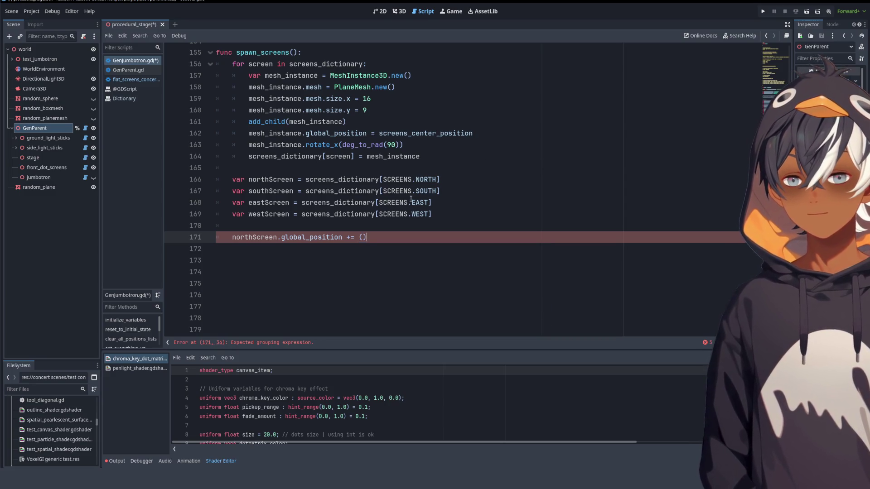
{"action": "scroll", "coordinate": [542, 163], "scroll_direction": "up", "scroll_amount": 6}
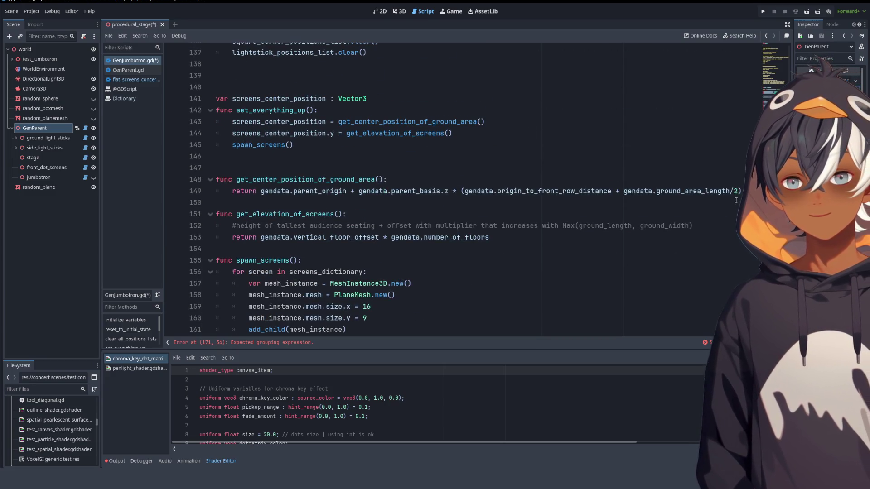
{"action": "scroll", "coordinate": [465, 189], "scroll_direction": "up", "scroll_amount": 20}
{"action": "scroll", "coordinate": [749, 127], "scroll_direction": "down", "scroll_amount": 3}
{"action": "scroll", "coordinate": [750, 126], "scroll_direction": "up", "scroll_amount": 12}
{"action": "scroll", "coordinate": [749, 127], "scroll_direction": "down", "scroll_amount": 20}
{"action": "scroll", "coordinate": [750, 145], "scroll_direction": "down", "scroll_amount": 10}
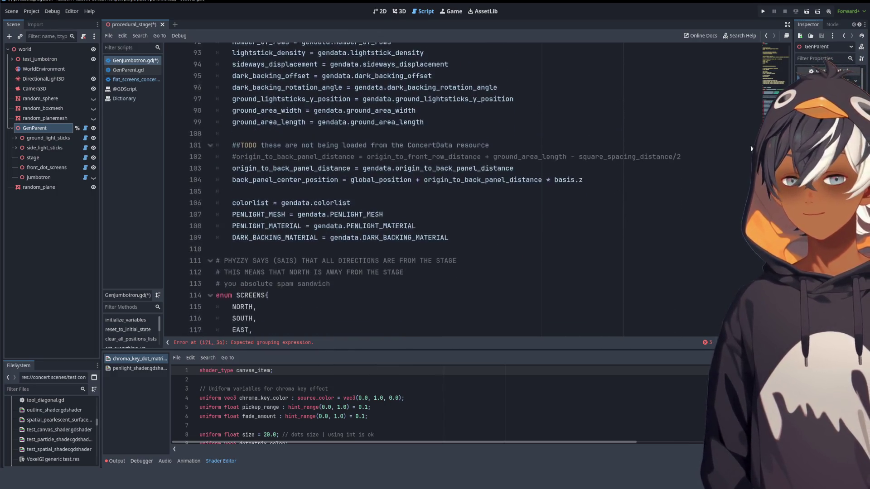
{"action": "scroll", "coordinate": [753, 171], "scroll_direction": "down", "scroll_amount": 9}
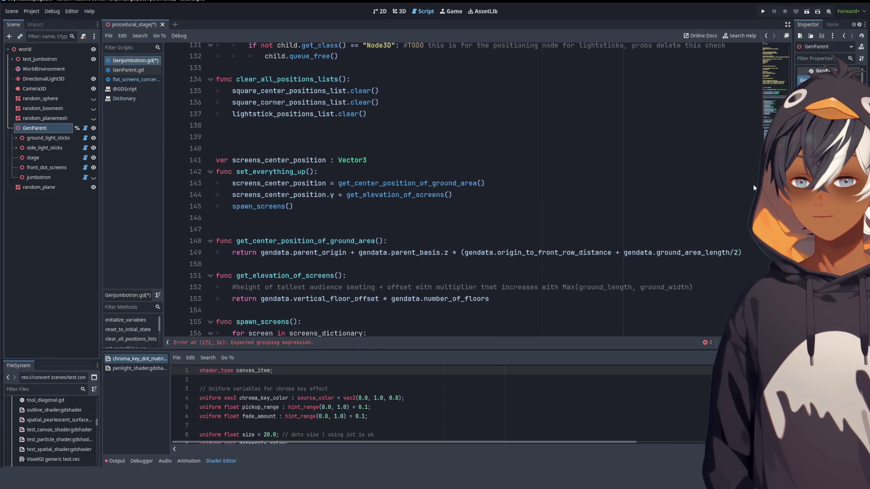
{"action": "scroll", "coordinate": [750, 196], "scroll_direction": "down", "scroll_amount": 2}
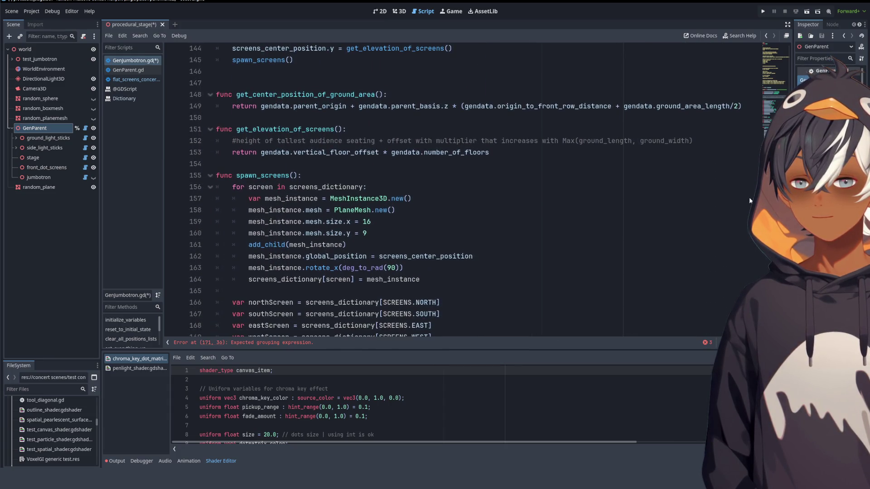
{"action": "left_click", "coordinate": [435, 198]}
{"action": "left_click", "coordinate": [329, 225]}
{"action": "scroll", "coordinate": [266, 83], "scroll_direction": "down", "scroll_amount": 3}
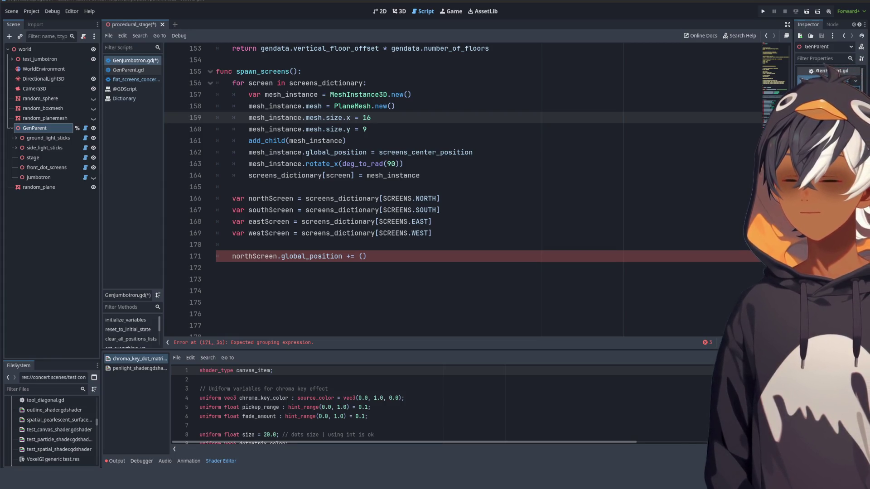
- Type 'screen' inside line 171's parentheses and look up the mesh width 16
{"action": "left_click", "coordinate": [368, 256]}
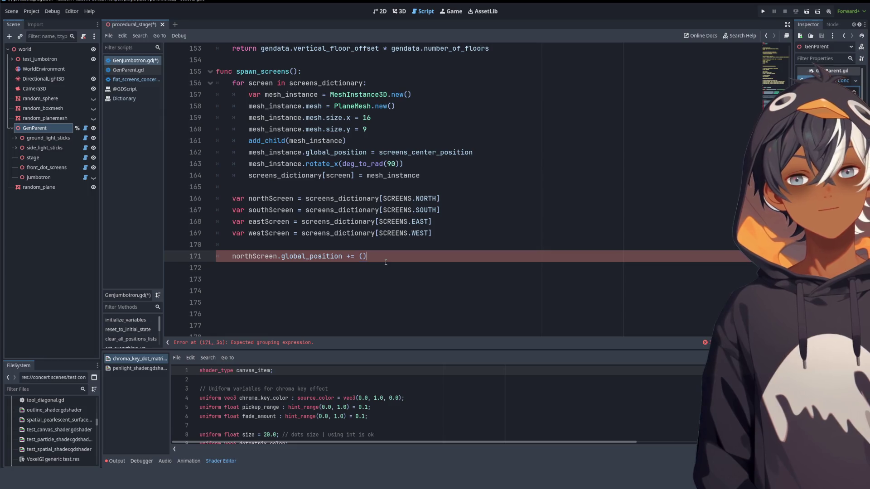
{"action": "key", "text": "Left"}
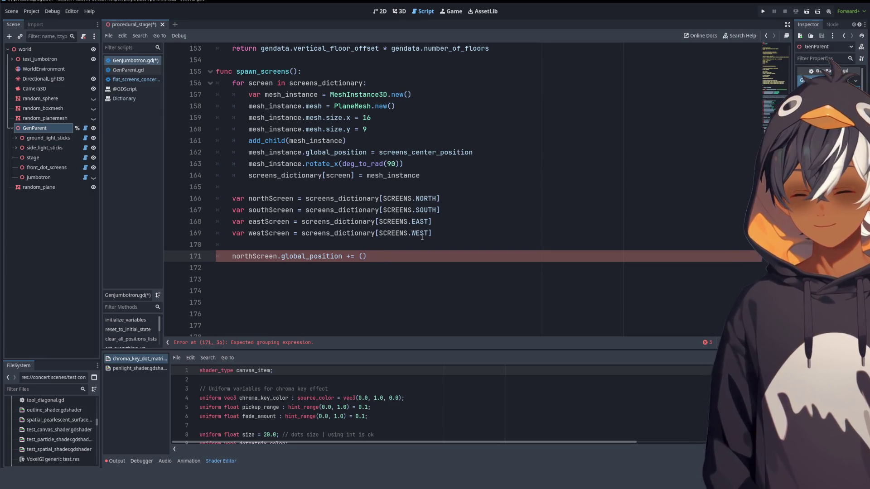
{"action": "type", "text": "screen"}
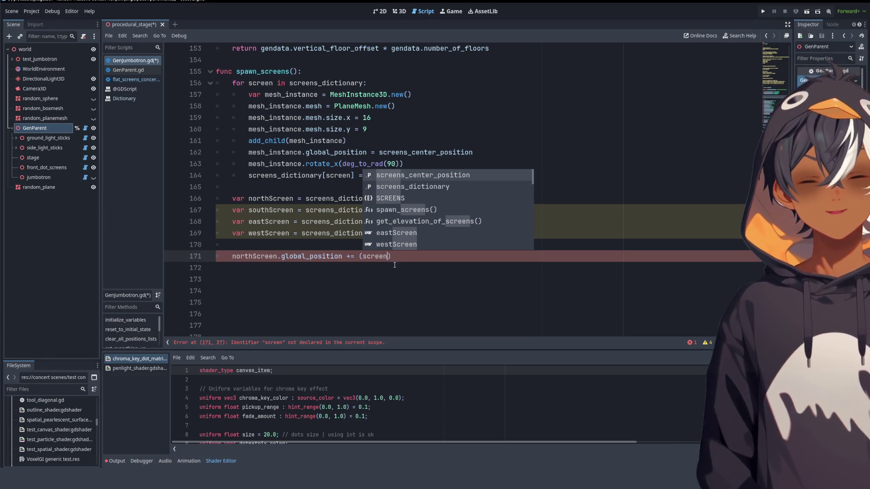
{"action": "left_click", "coordinate": [347, 130]}
{"action": "mouse_move", "coordinate": [388, 119]}
{"action": "left_mouse_down"}
{"action": "mouse_move", "coordinate": [248, 117]}
{"action": "mouse_move", "coordinate": [333, 106]}
{"action": "mouse_move", "coordinate": [352, 116]}
{"action": "mouse_move", "coordinate": [331, 118]}
{"action": "left_mouse_up"}
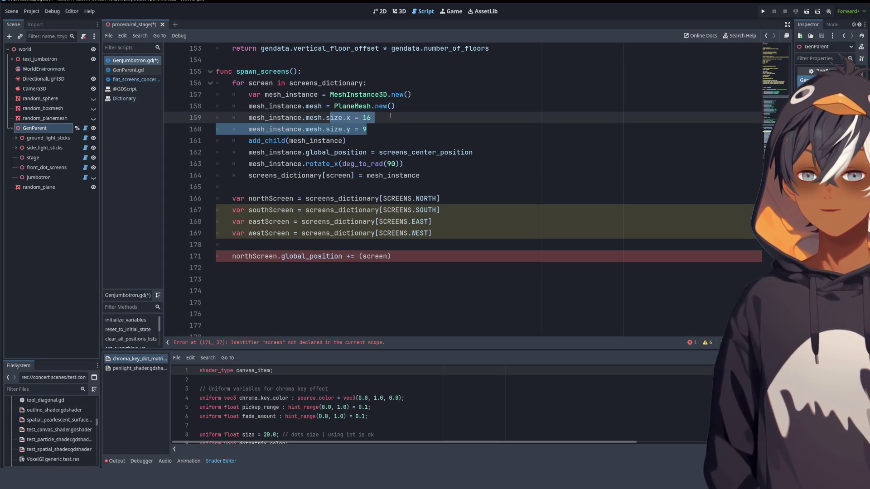
{"action": "left_click", "coordinate": [386, 118]}
- Select the size.x and size.y lines and undo an accidental backtick replacement
{"action": "mouse_move", "coordinate": [389, 117]}
{"action": "left_mouse_down"}
{"action": "mouse_move", "coordinate": [327, 117]}
{"action": "mouse_move", "coordinate": [327, 130]}
{"action": "mouse_move", "coordinate": [368, 130]}
{"action": "mouse_move", "coordinate": [247, 117]}
{"action": "left_mouse_up"}
{"action": "left_click", "coordinate": [384, 131]}
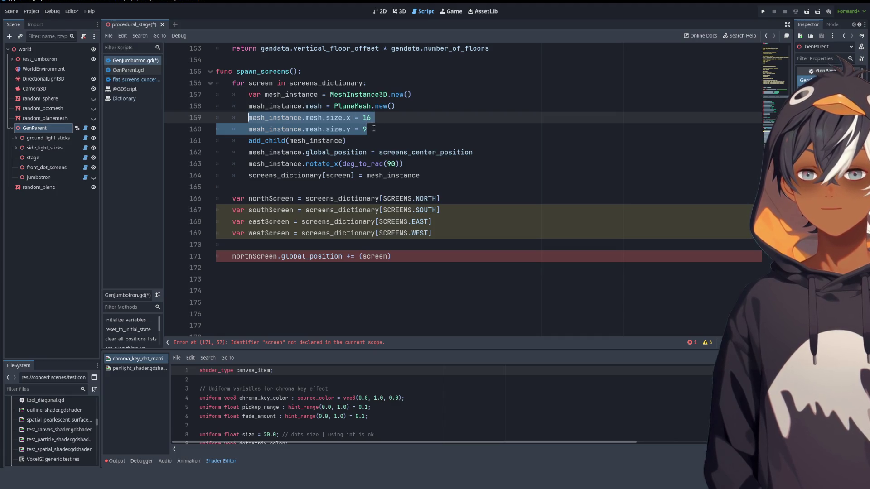
{"action": "left_click", "coordinate": [388, 131]}
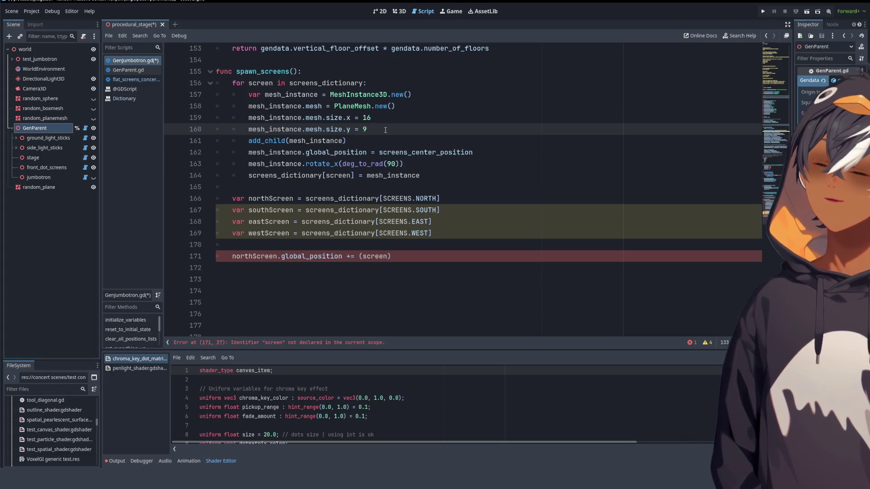
{"action": "left_click_drag", "start_coordinate": [383, 129], "coordinate": [404, 108]}
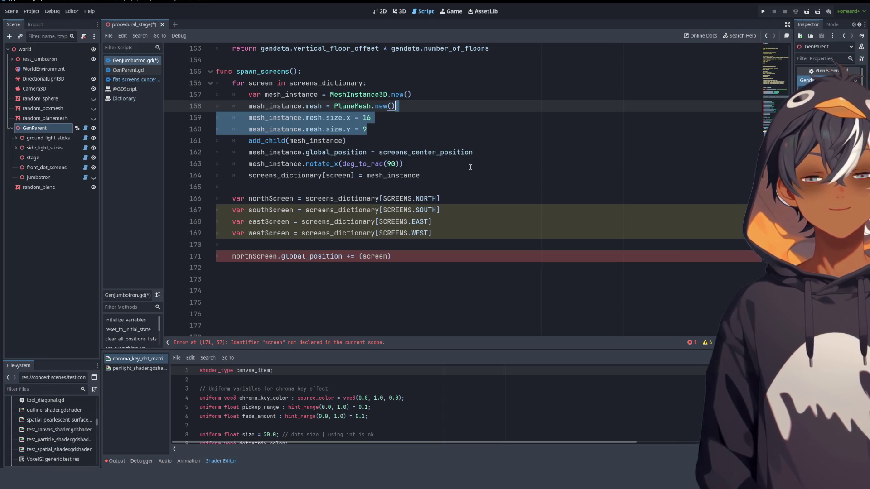
{"action": "mouse_move", "coordinate": [367, 132]}
{"action": "left_mouse_down"}
{"action": "mouse_move", "coordinate": [290, 95]}
{"action": "mouse_move", "coordinate": [433, 107]}
{"action": "mouse_move", "coordinate": [386, 134]}
{"action": "mouse_move", "coordinate": [422, 107]}
{"action": "left_mouse_up"}
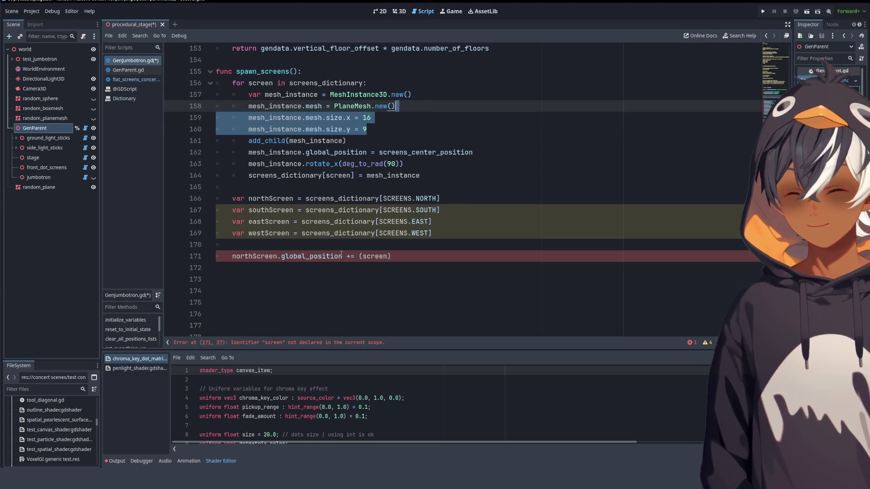
{"action": "type", "text": "`"}
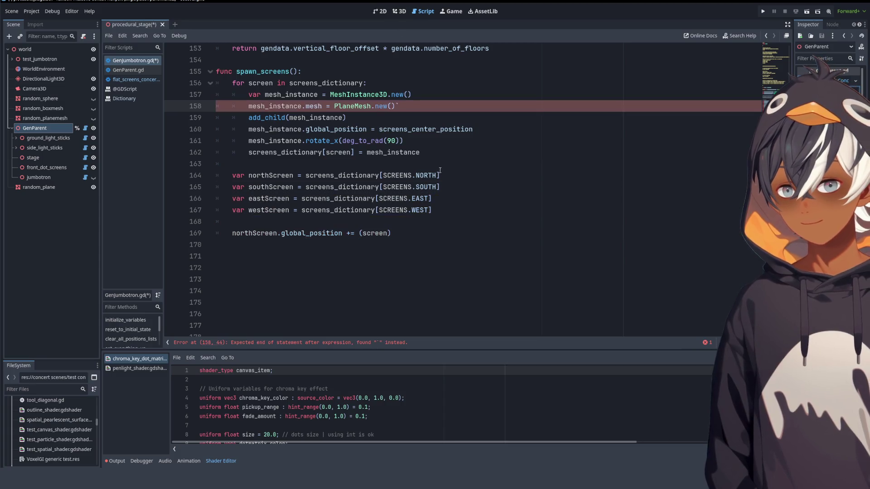
{"action": "key", "text": "ctrl+z"}
- Complete the parentheses as (screen.mesh.) and restore line 166's northScreen name
{"action": "left_click", "coordinate": [452, 256]}
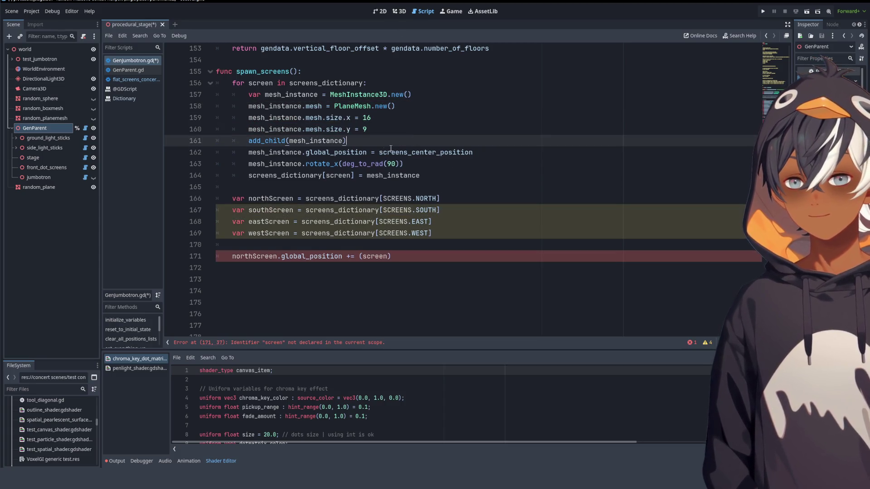
{"action": "key", "text": "Left"}
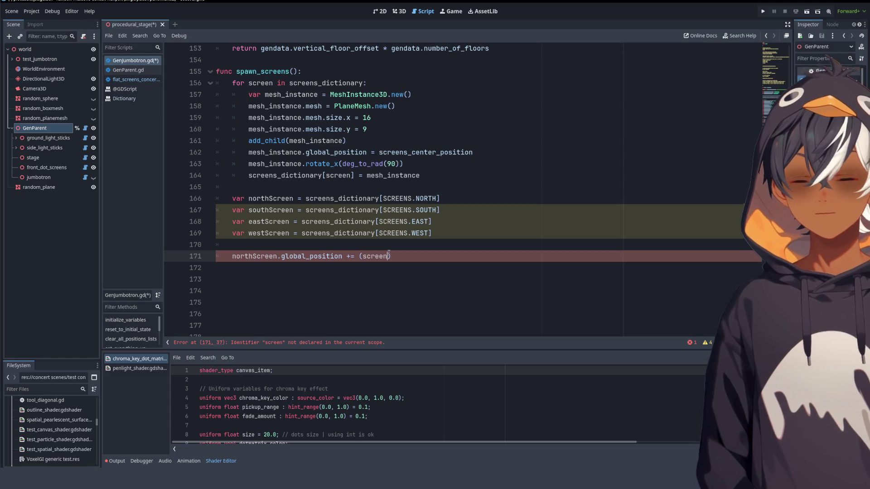
{"action": "type", "text": ".mesh."}
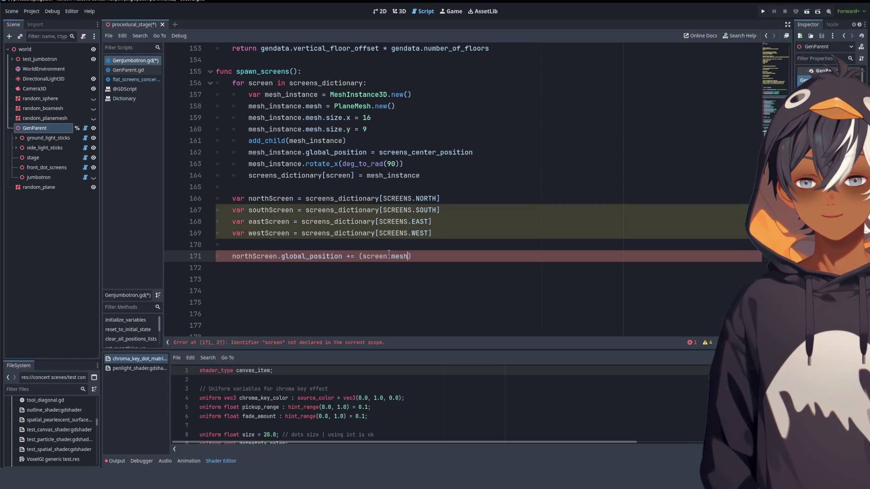
{"action": "left_click", "coordinate": [293, 198]}
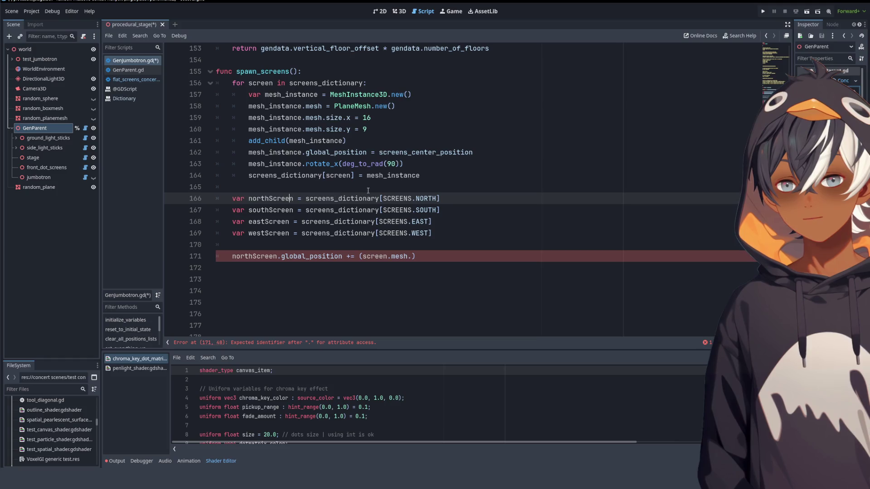
{"action": "type", "text": ":"}
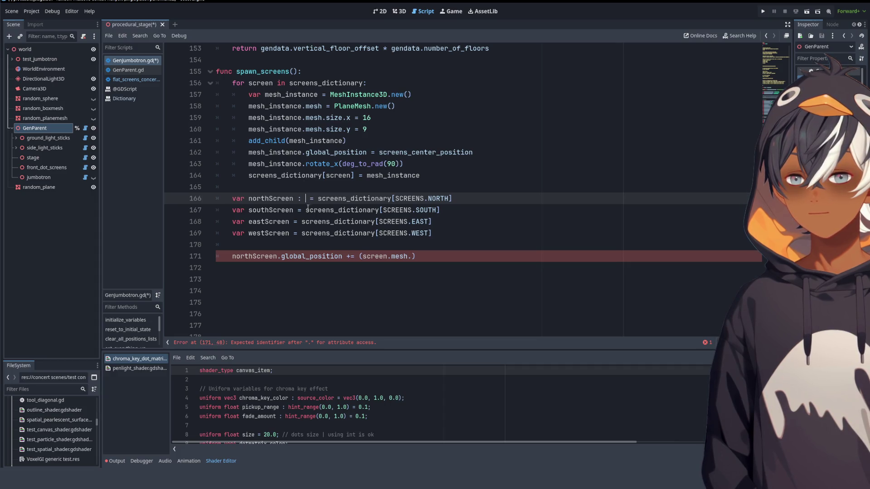
{"action": "key", "text": "ctrl+shift+Left"}
{"action": "key", "text": "ctrl+shift+Left"}
{"action": "key", "text": "BackSpace"}
{"action": "type", "text": "northScreen"}
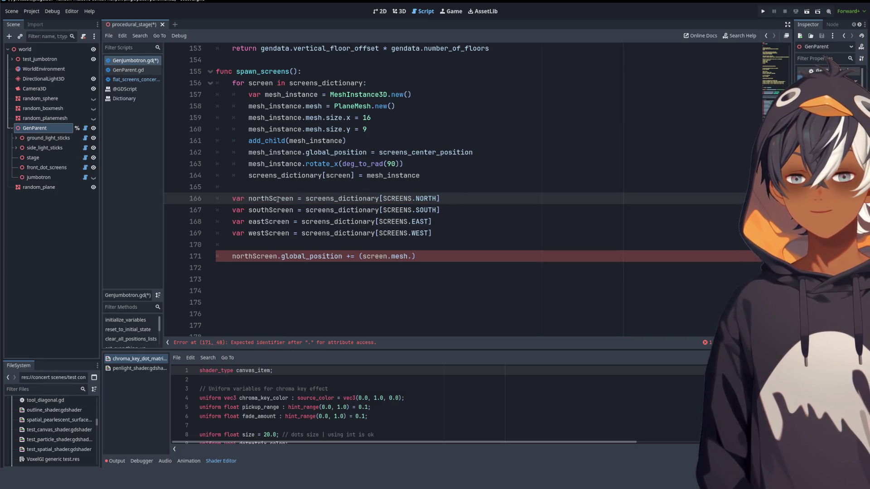
{"action": "scroll", "coordinate": [279, 200], "scroll_direction": "up", "scroll_amount": 15}
{"action": "scroll", "coordinate": [464, 199], "scroll_direction": "down", "scroll_amount": 5}
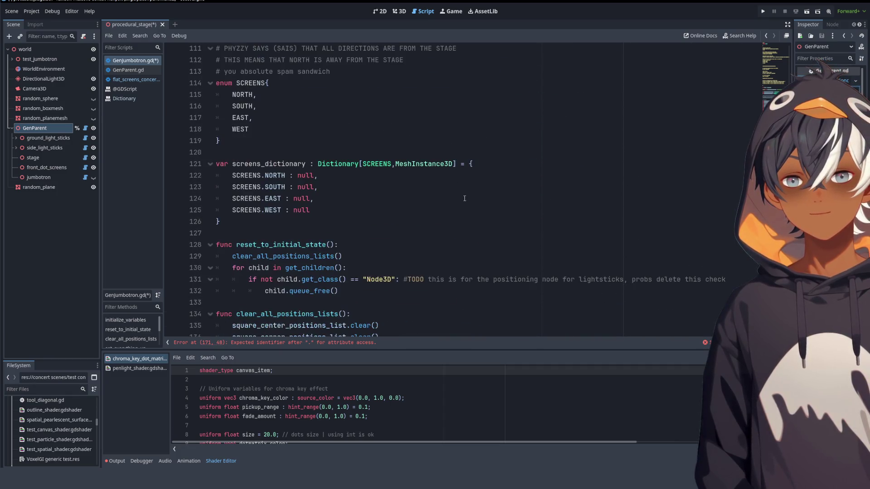
{"action": "double_click", "coordinate": [381, 163]}
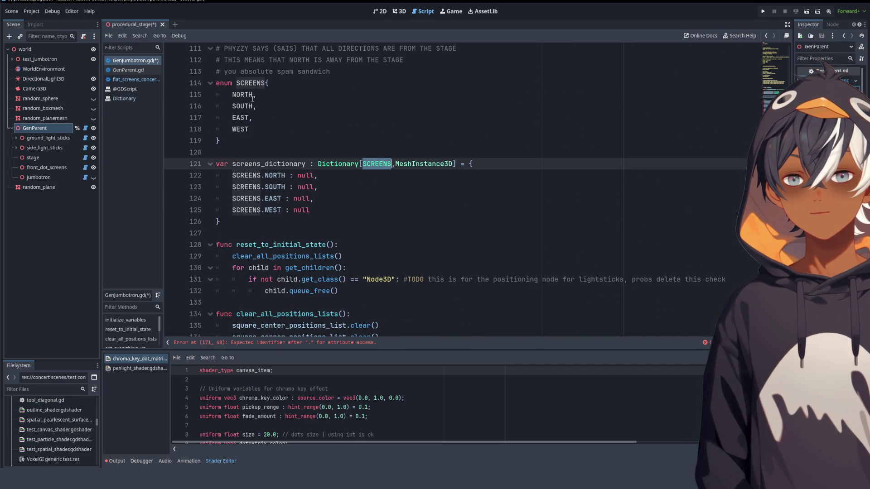
{"action": "double_click", "coordinate": [425, 164]}
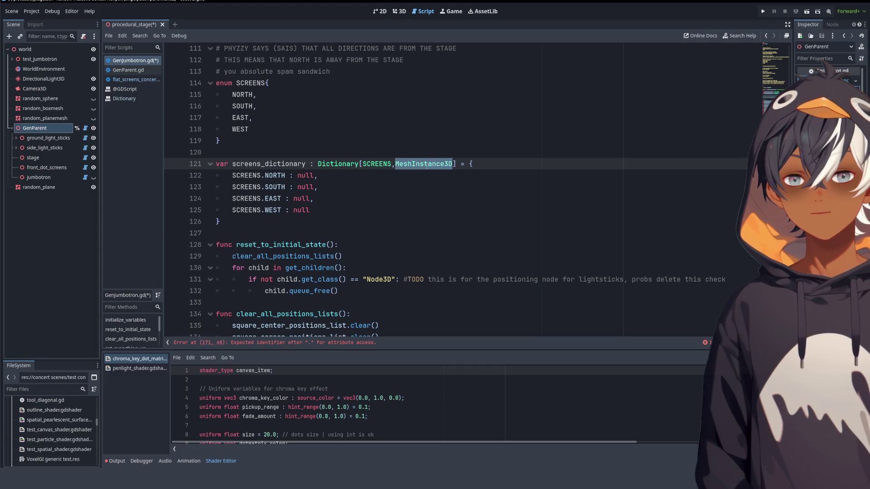
{"action": "left_click", "coordinate": [454, 165]}
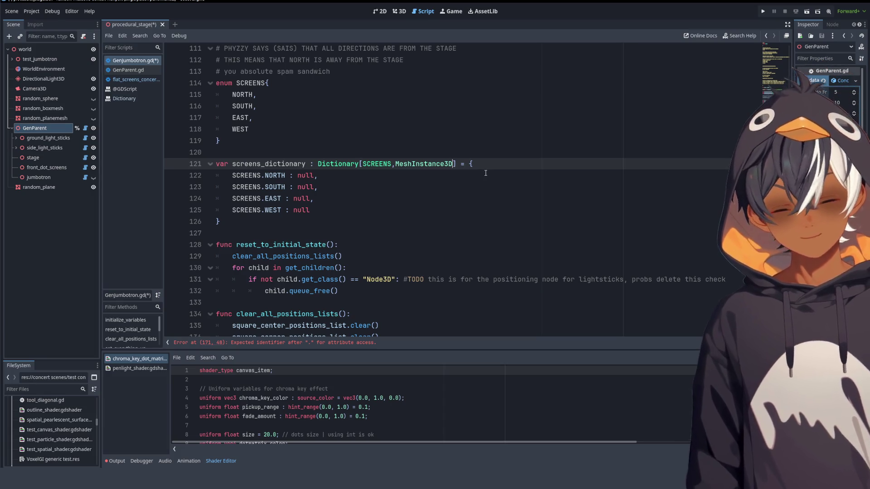
{"action": "type", "text": "[Plane"}
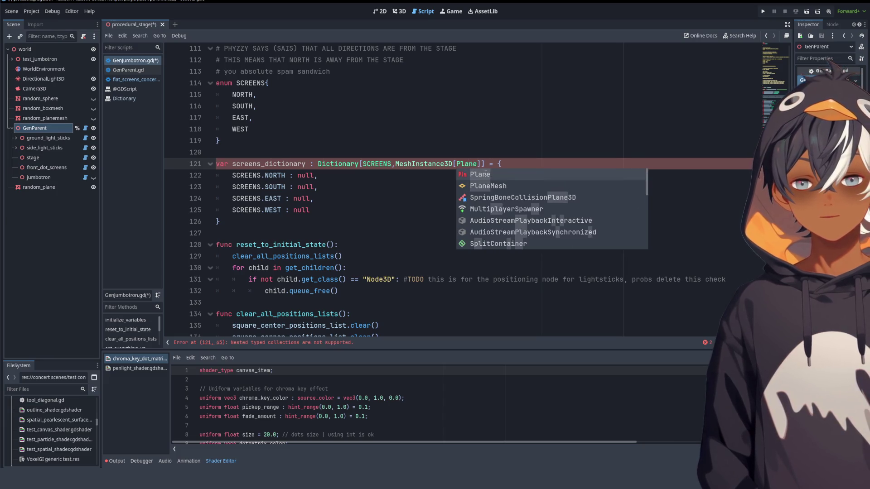
{"action": "key", "text": "Down"}
{"action": "key", "text": "Down"}
{"action": "left_click", "coordinate": [469, 186]}
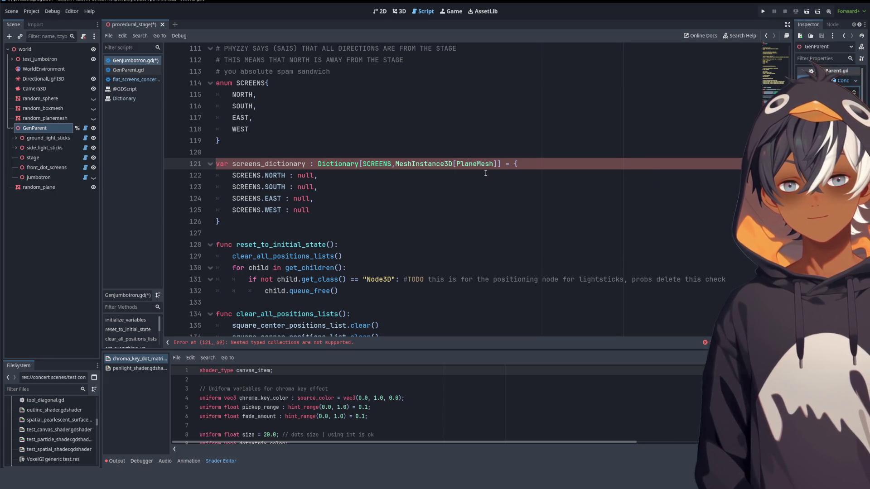
{"action": "left_click", "coordinate": [469, 188]}
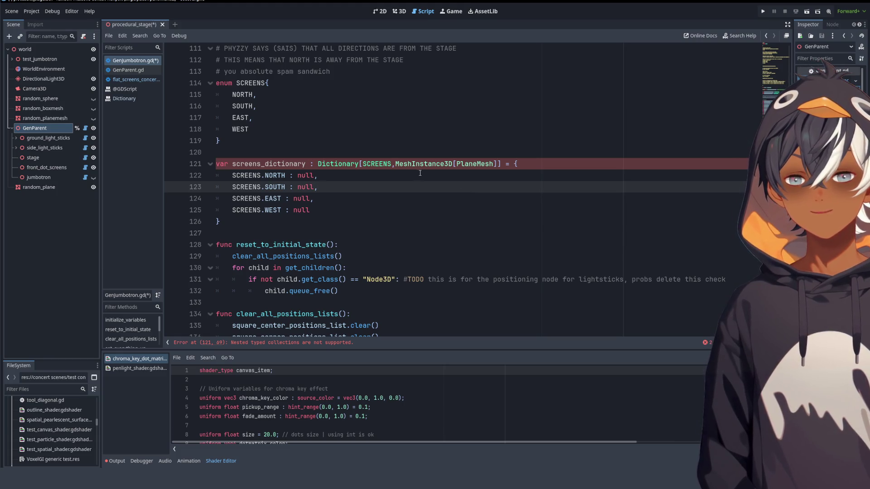
{"action": "left_click", "coordinate": [494, 164]}
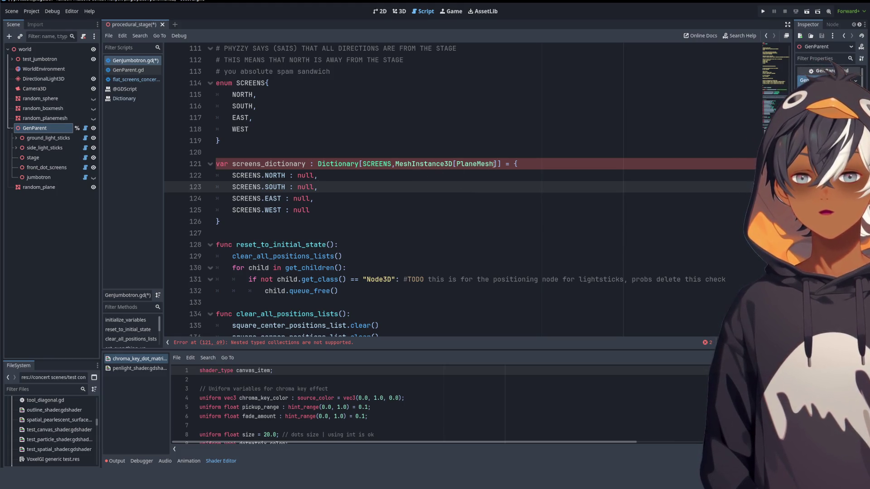
{"action": "key", "text": "BackSpace"}
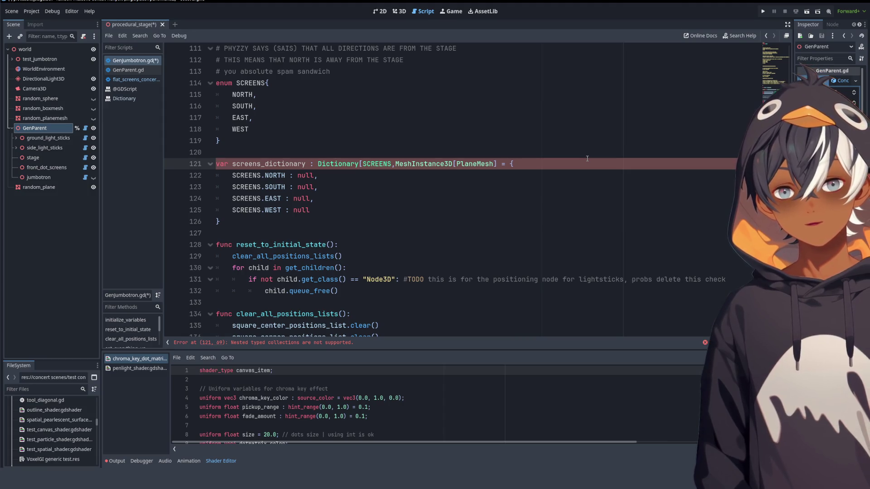
{"action": "key", "text": "BackSpace"}
{"action": "key", "text": "BackSpace"}
{"action": "key", "text": "BackSpace"}
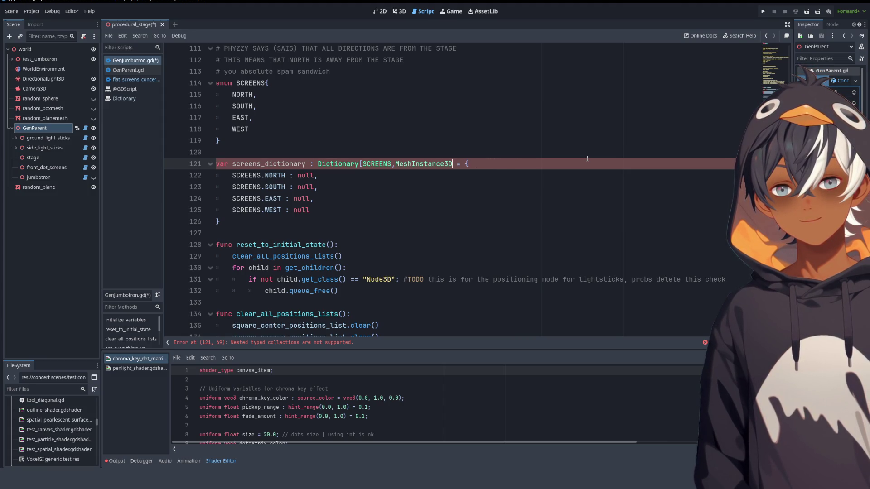
{"action": "type", "text": "]"}
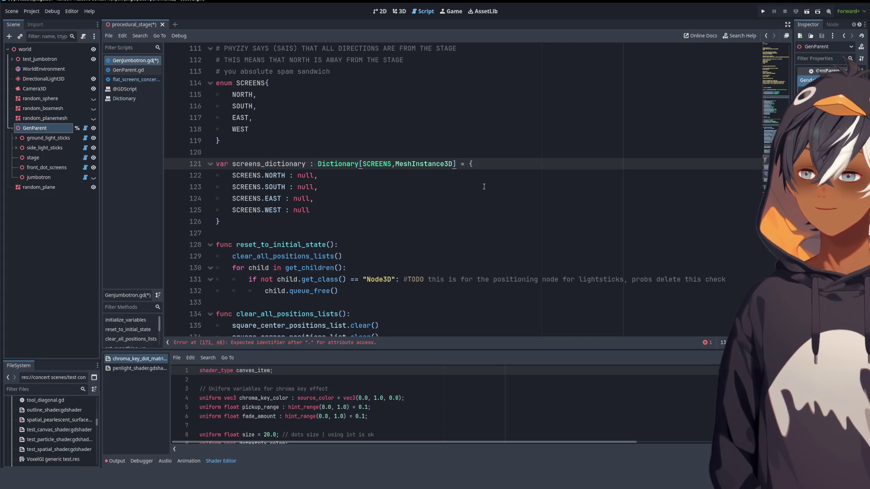
{"action": "scroll", "coordinate": [484, 183], "scroll_direction": "down", "scroll_amount": 10}
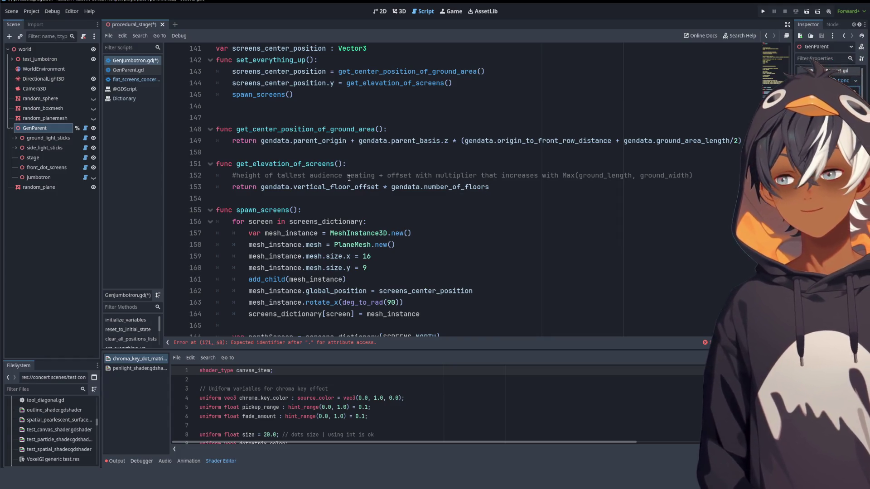
- Review the screens_dictionary declaration and the unfinished offset expression on line 171
{"action": "scroll", "coordinate": [348, 178], "scroll_direction": "down", "scroll_amount": 6}
{"action": "scroll", "coordinate": [354, 174], "scroll_direction": "up", "scroll_amount": 12}
{"action": "scroll", "coordinate": [354, 174], "scroll_direction": "up", "scroll_amount": 10}
{"action": "scroll", "coordinate": [376, 183], "scroll_direction": "down", "scroll_amount": 6}
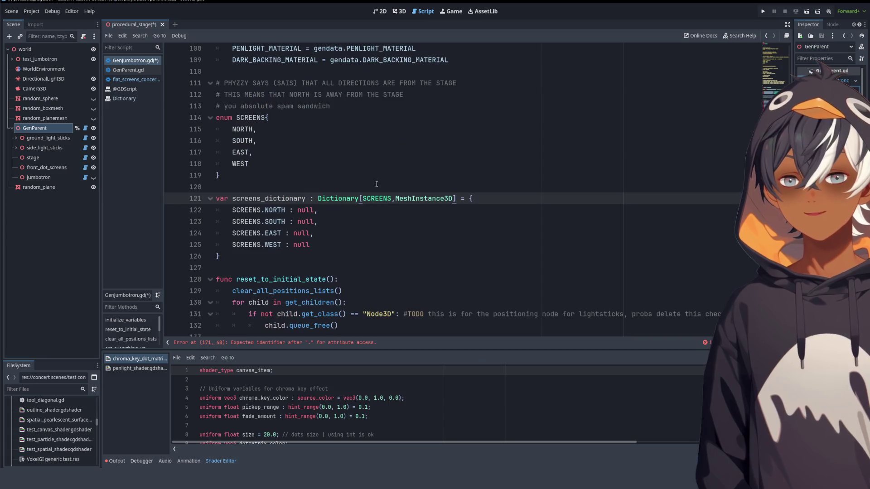
{"action": "triple_click", "coordinate": [452, 201]}
{"action": "left_click", "coordinate": [296, 196]}
{"action": "scroll", "coordinate": [297, 196], "scroll_direction": "down", "scroll_amount": 9}
{"action": "scroll", "coordinate": [296, 196], "scroll_direction": "down", "scroll_amount": 12}
{"action": "scroll", "coordinate": [296, 196], "scroll_direction": "up", "scroll_amount": 3}
{"action": "double_click", "coordinate": [311, 177]}
{"action": "left_click_drag", "start_coordinate": [311, 177], "coordinate": [438, 174]}
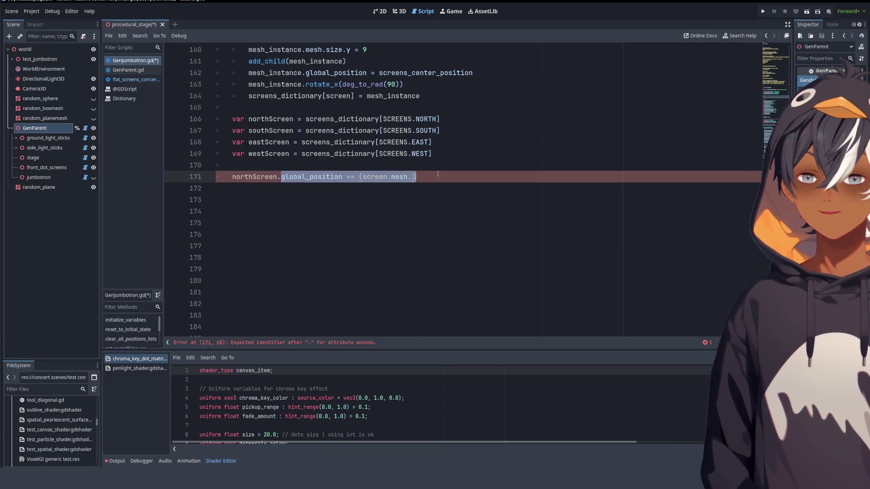
{"action": "left_click", "coordinate": [411, 181]}
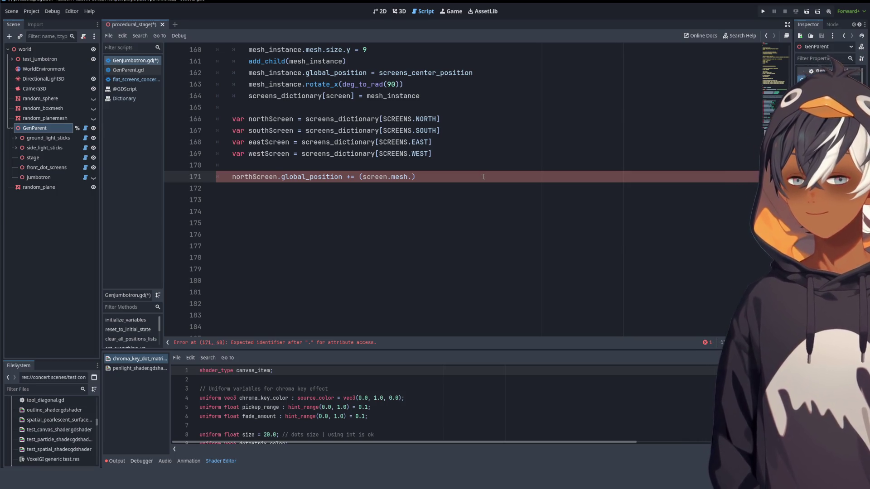
- Build line 171's offset as gendata.parent_basis.z * a half-width term ending in x/2
{"action": "type", "text": "x)"}
{"action": "key", "text": "Left"}
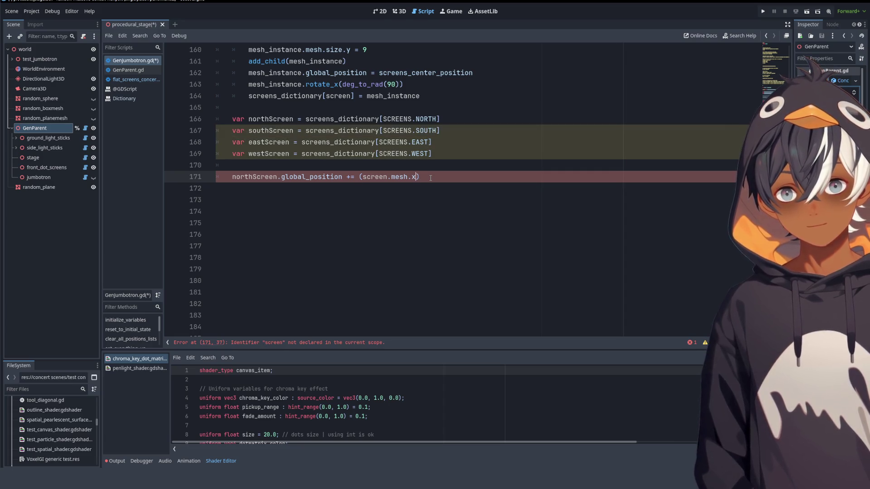
{"action": "type", "text": "/2"}
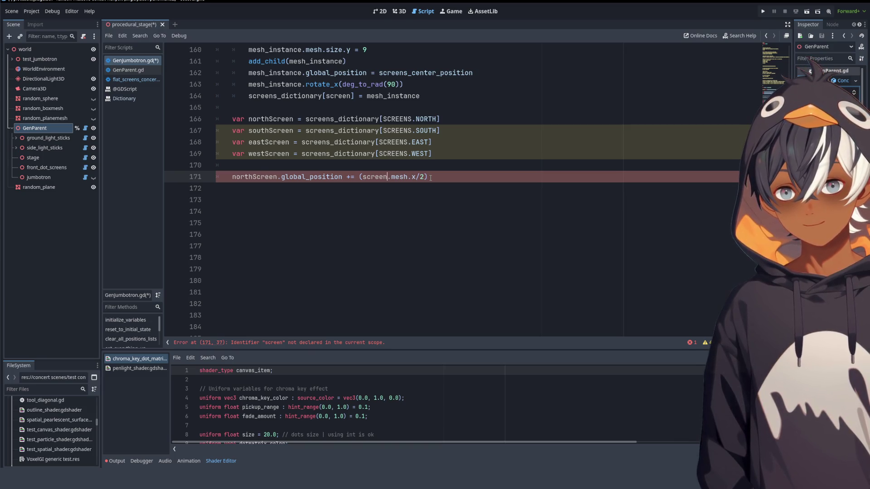
{"action": "key", "text": "Left"}
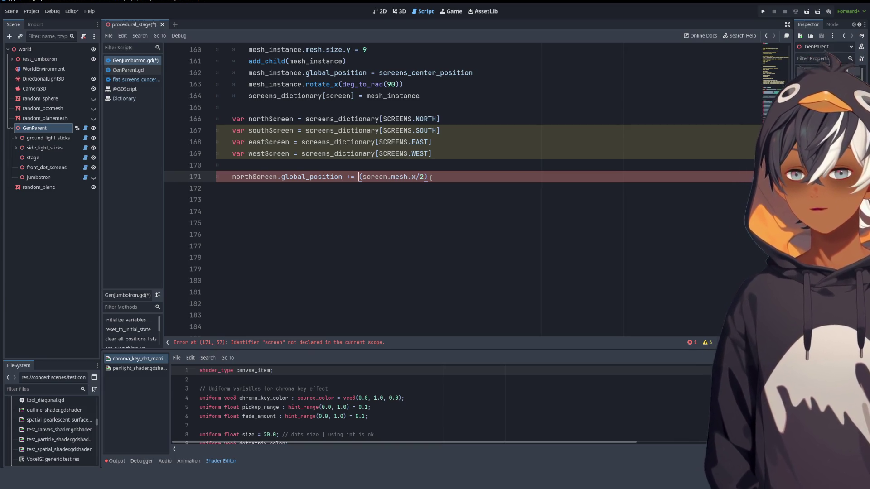
{"action": "type", "text": "gendata.pa"}
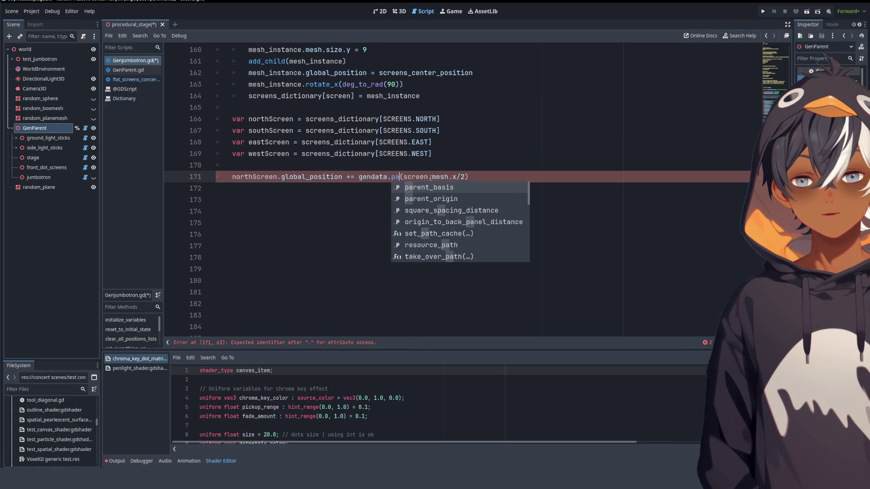
{"action": "key", "text": "Return"}
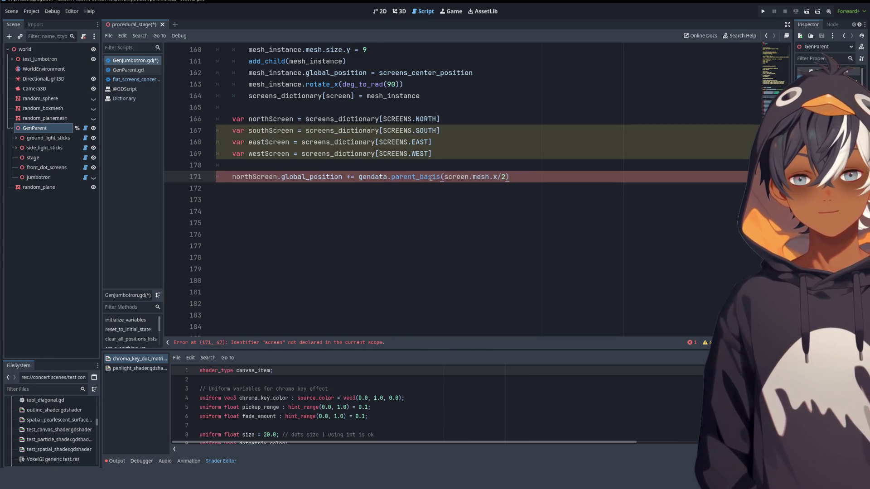
{"action": "type", "text": "."}
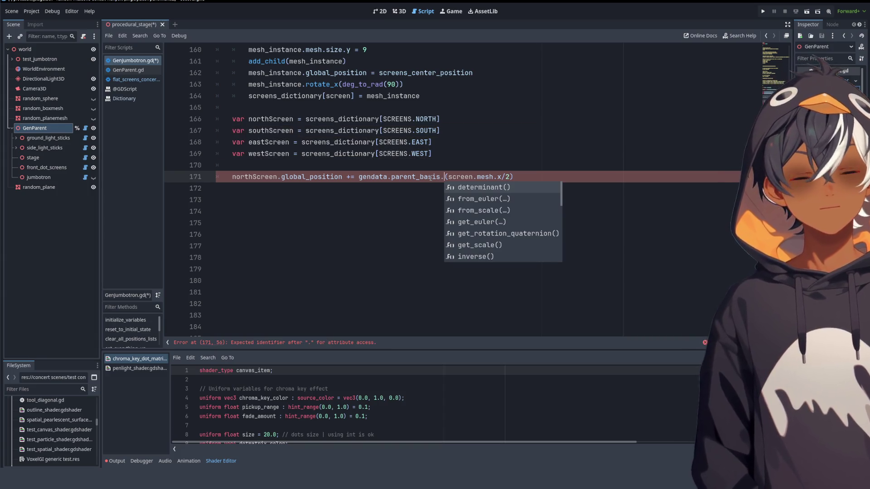
{"action": "type", "text": "z "}
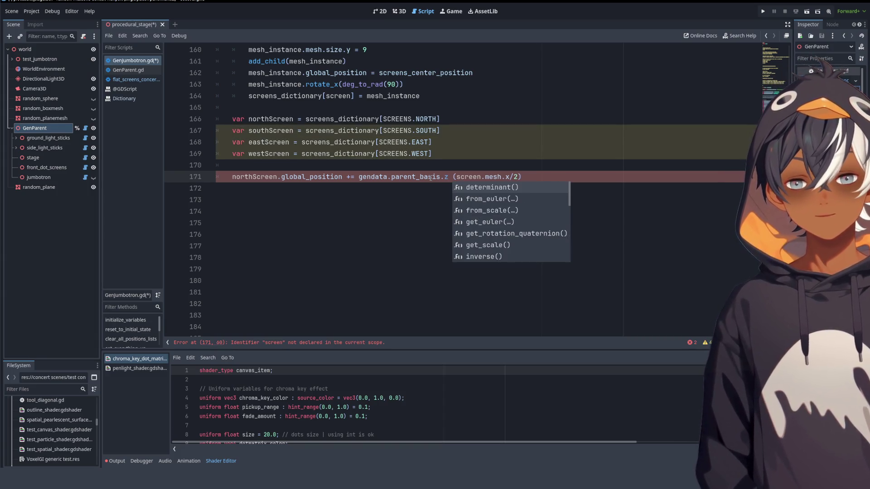
{"action": "type", "text": "*"}
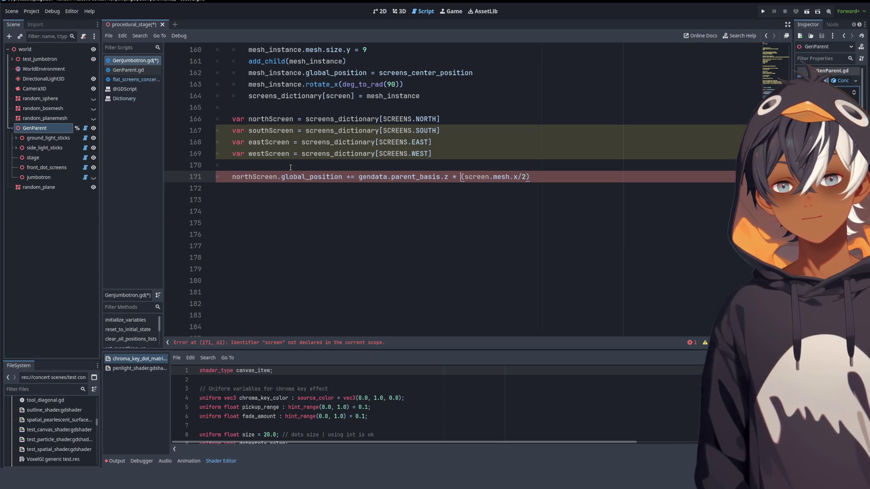
- Replace the wrong half-width term with (northScreen.mesh.size.x/2)
{"action": "double_click", "coordinate": [255, 176]}
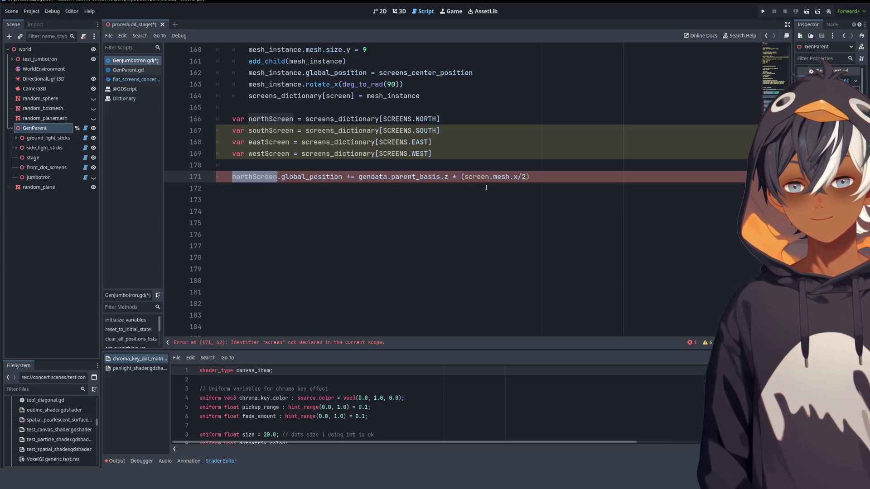
{"action": "mouse_move", "coordinate": [465, 176]}
{"action": "left_mouse_down"}
{"action": "mouse_move", "coordinate": [529, 177]}
{"action": "mouse_move", "coordinate": [461, 178]}
{"action": "left_mouse_up"}
{"action": "key", "text": "BackSpace"}
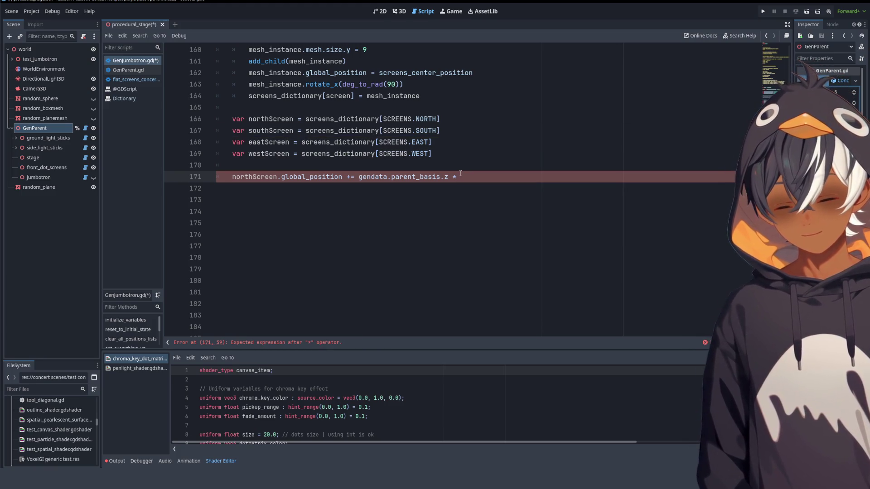
{"action": "type", "text": "northScreen.mes"}
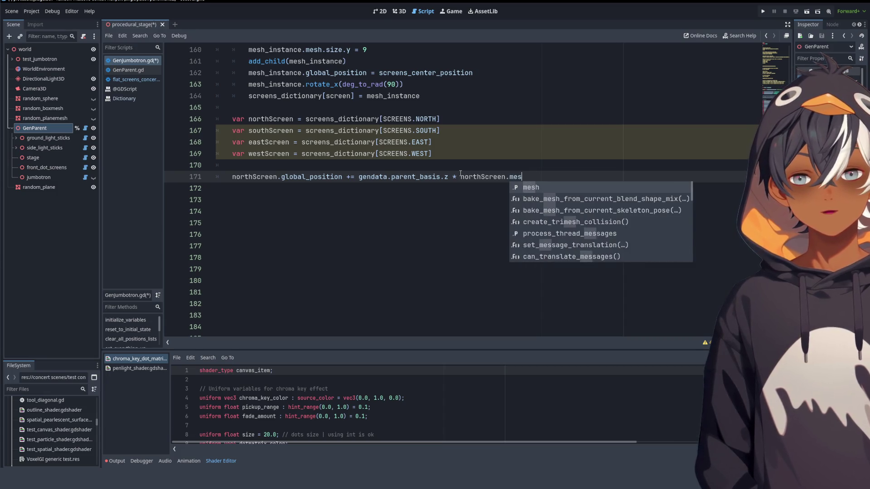
{"action": "type", "text": "h.size"}
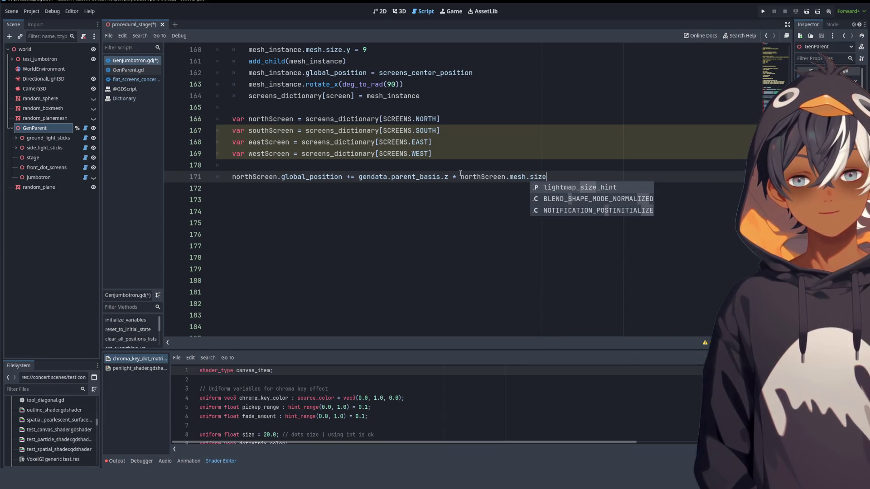
{"action": "scroll", "coordinate": [460, 174], "scroll_direction": "up", "scroll_amount": 2}
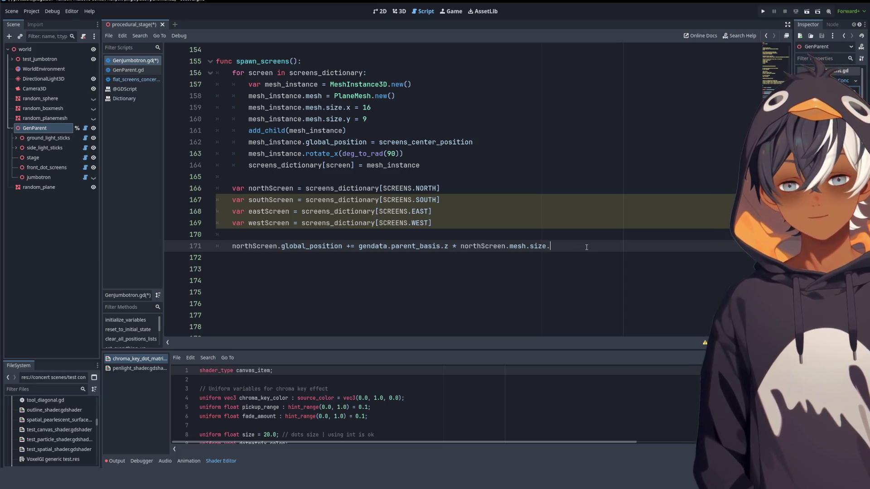
{"action": "type", "text": "x"}
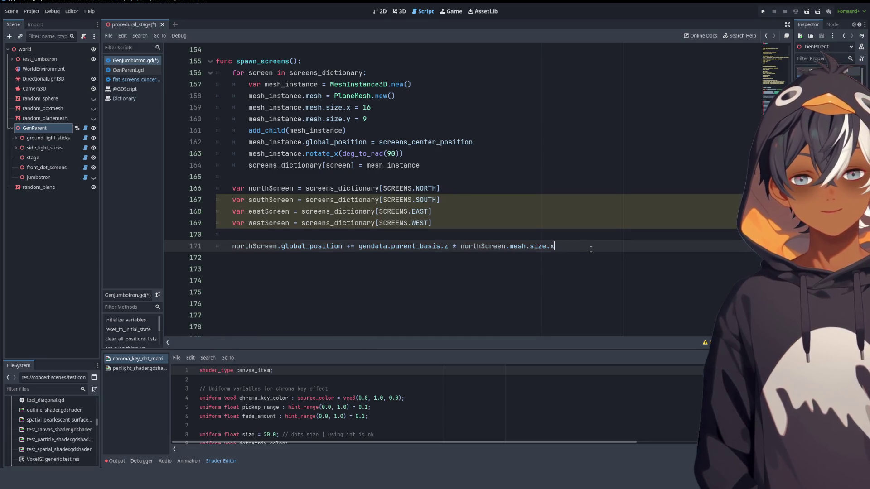
{"action": "type", "text": "/"}
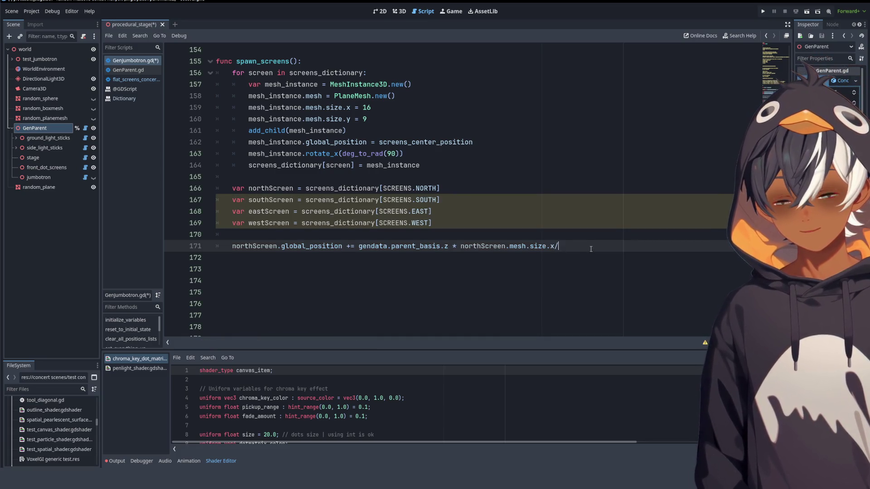
{"action": "type", "text": "2)"}
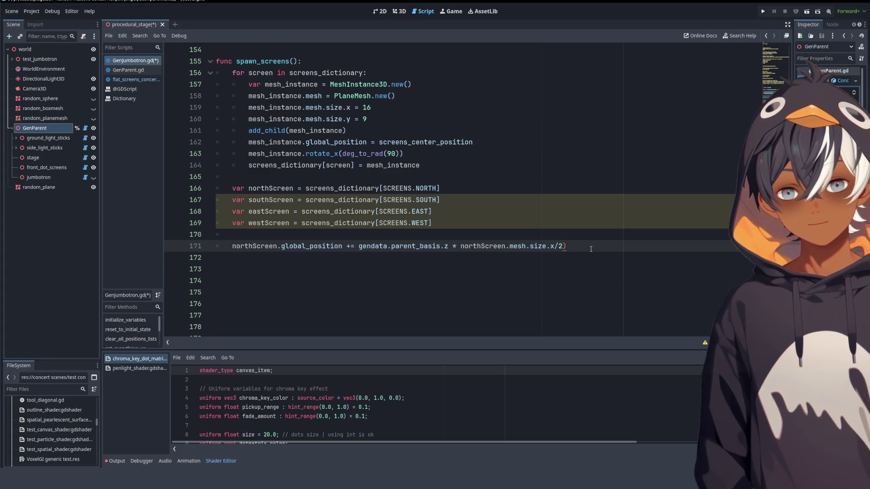
{"action": "key", "text": "ctrl+Left"}
{"action": "key", "text": "ctrl+Left"}
{"action": "key", "text": "ctrl+Left"}
{"action": "type", "text": "("}
{"action": "scroll", "coordinate": [591, 240], "scroll_direction": "up", "scroll_amount": 1}
{"action": "scroll", "coordinate": [592, 233], "scroll_direction": "down", "scroll_amount": 2}
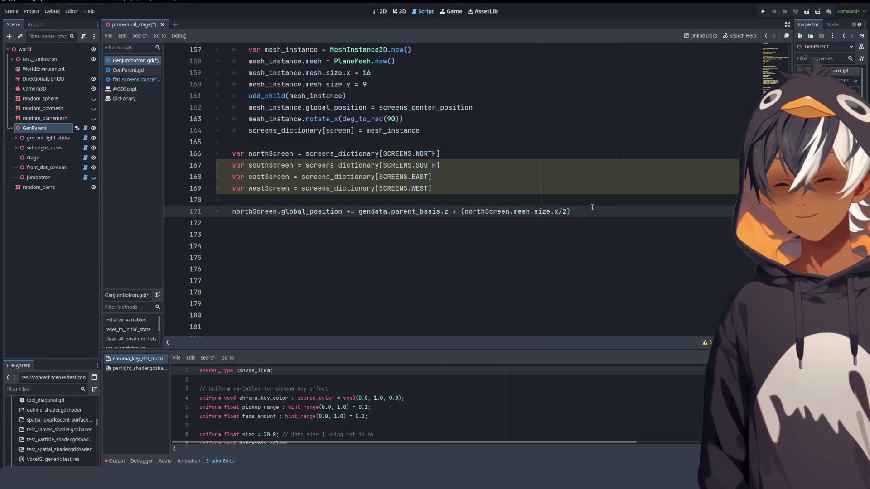
{"action": "mouse_move", "coordinate": [445, 190]}
{"action": "left_mouse_down"}
{"action": "mouse_move", "coordinate": [474, 155]}
{"action": "mouse_move", "coordinate": [445, 192]}
{"action": "left_mouse_up"}
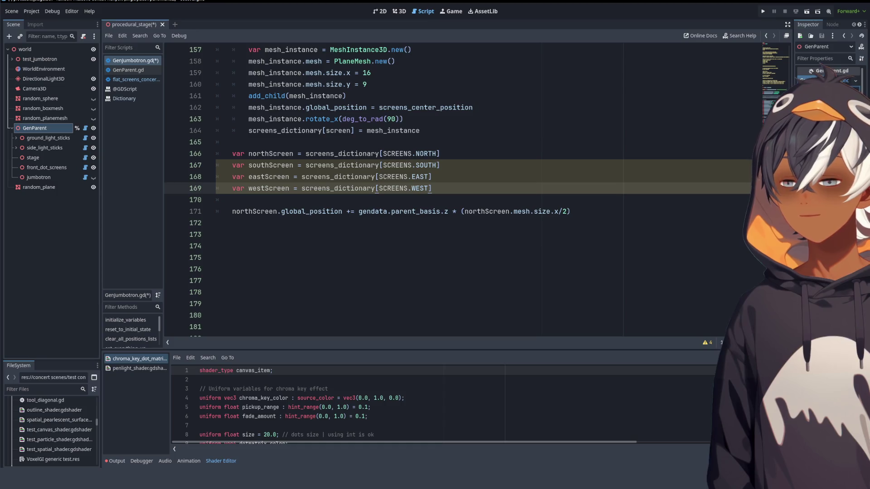
{"action": "scroll", "coordinate": [432, 207], "scroll_direction": "up", "scroll_amount": 4}
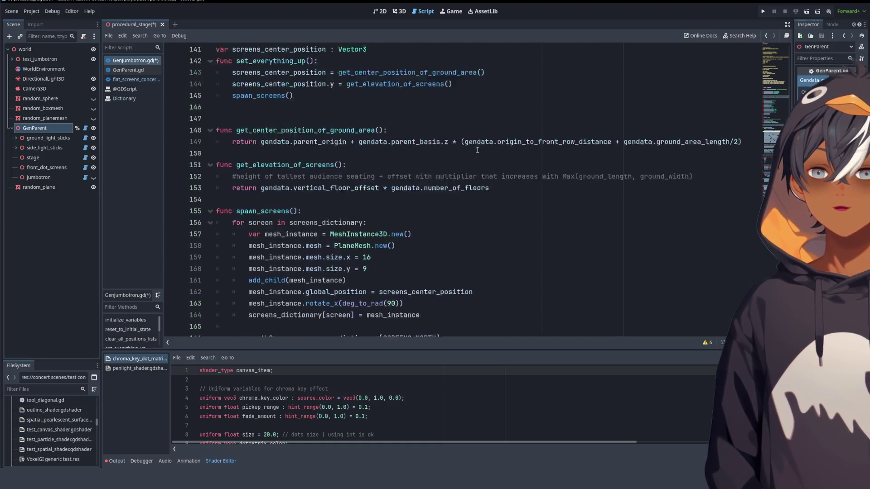
{"action": "scroll", "coordinate": [433, 207], "scroll_direction": "down", "scroll_amount": 2}
{"action": "mouse_move", "coordinate": [393, 131]}
{"action": "left_mouse_down"}
{"action": "mouse_move", "coordinate": [390, 155]}
{"action": "mouse_move", "coordinate": [248, 142]}
{"action": "left_mouse_up"}
{"action": "left_click", "coordinate": [391, 157]}
{"action": "scroll", "coordinate": [248, 142], "scroll_direction": "up", "scroll_amount": 8}
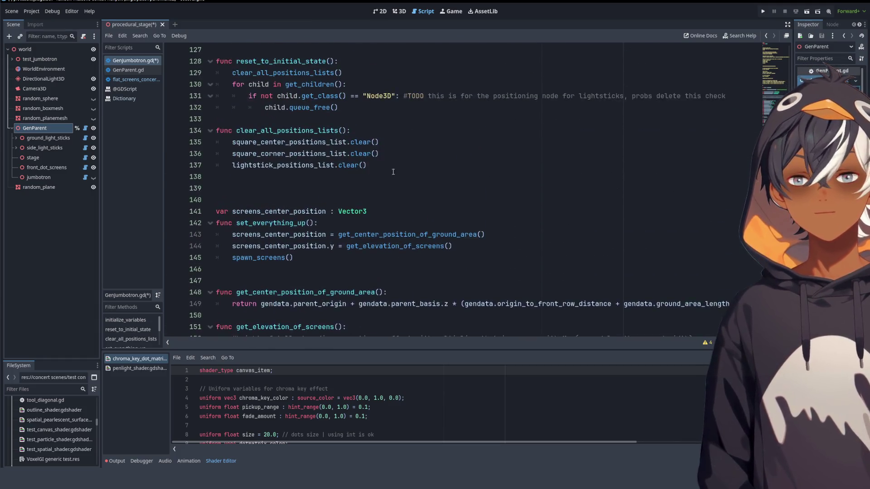
{"action": "scroll", "coordinate": [248, 142], "scroll_direction": "down", "scroll_amount": 1}
{"action": "mouse_move", "coordinate": [792, 134]}
{"action": "left_mouse_down"}
{"action": "mouse_move", "coordinate": [608, 133]}
{"action": "mouse_move", "coordinate": [672, 133]}
{"action": "left_mouse_up"}
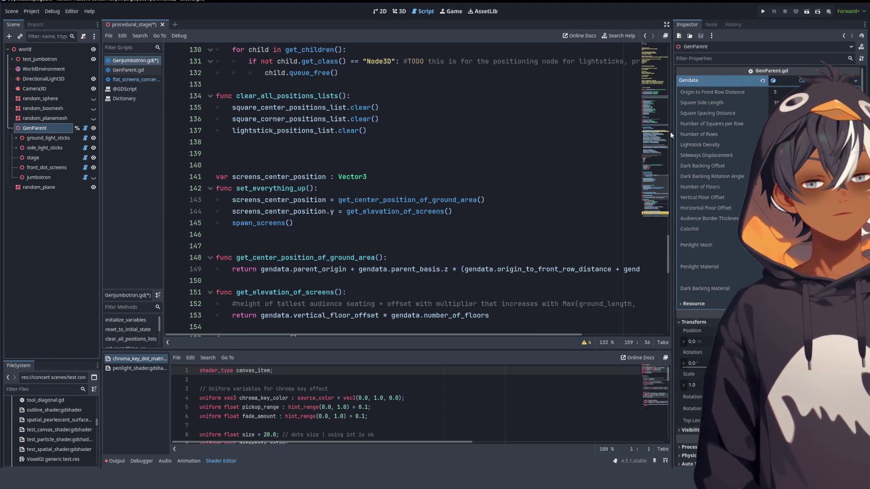
{"action": "left_click_drag", "start_coordinate": [672, 134], "coordinate": [736, 129]}
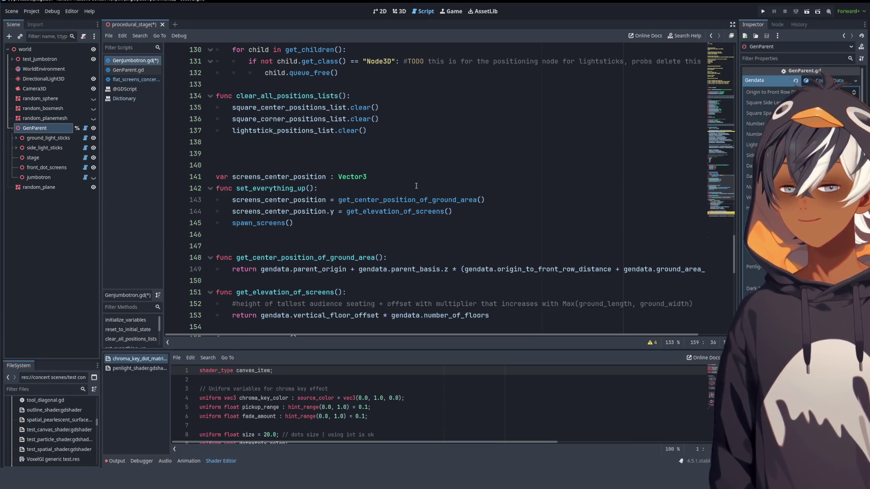
{"action": "scroll", "coordinate": [453, 172], "scroll_direction": "down", "scroll_amount": 3}
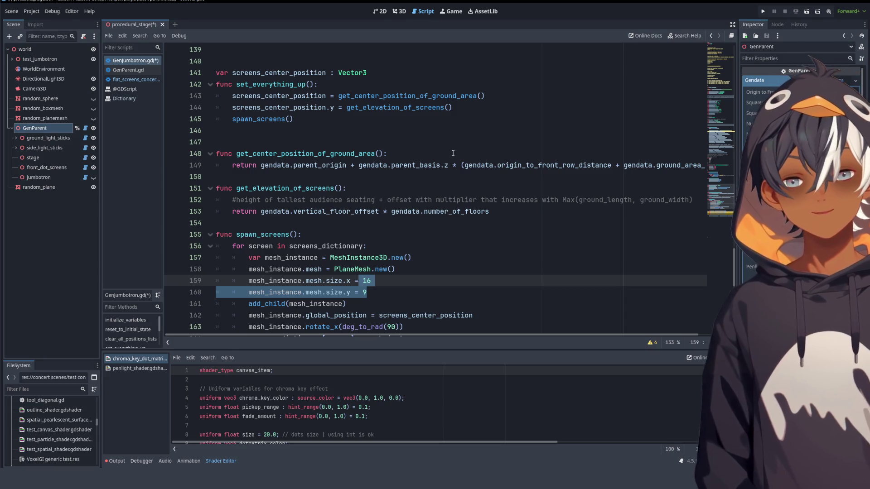
{"action": "scroll", "coordinate": [407, 143], "scroll_direction": "down", "scroll_amount": 3}
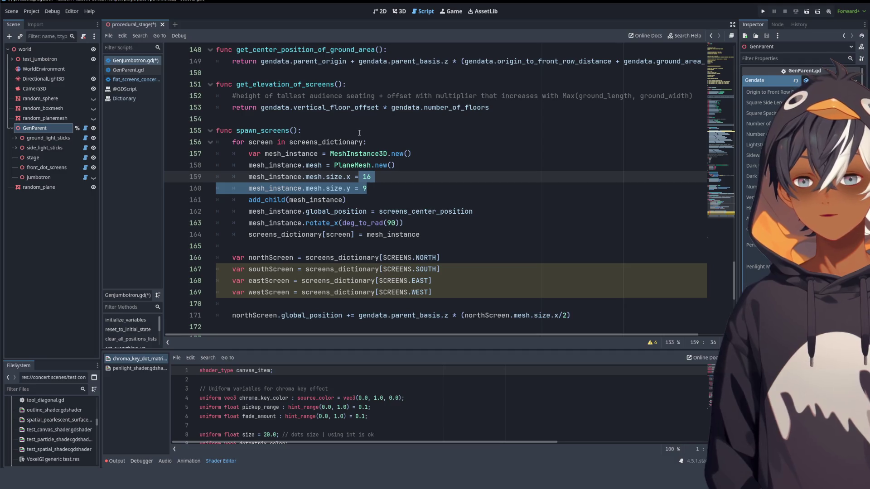
{"action": "scroll", "coordinate": [504, 168], "scroll_direction": "down", "scroll_amount": 3}
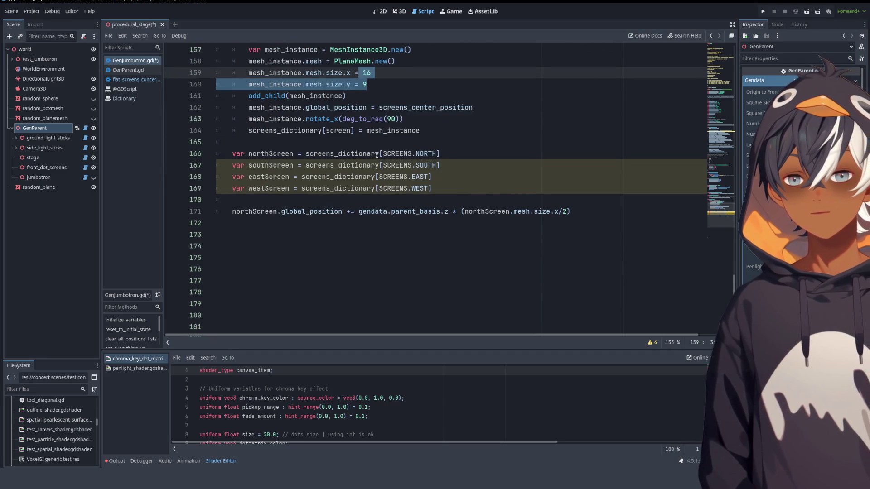
{"action": "left_click", "coordinate": [399, 11]}
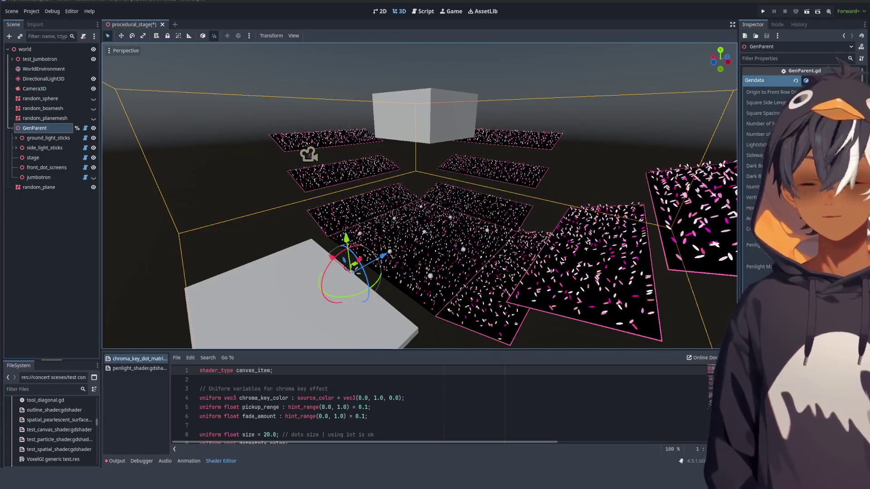
- Orbit the 3D view around the stage from low and high angles, then return to GenJumbotron.gd
{"action": "left_click_drag", "start_coordinate": [345, 254], "coordinate": [410, 256]}
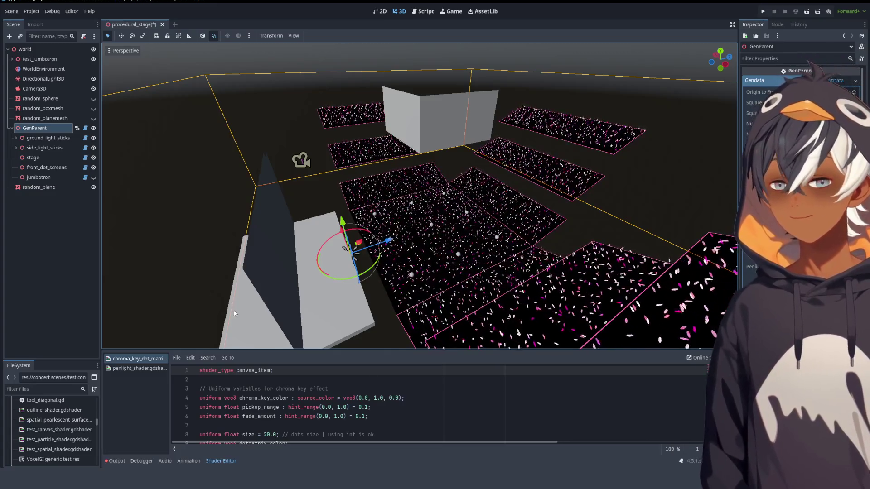
{"action": "mouse_move", "coordinate": [490, 214]}
{"action": "left_mouse_down"}
{"action": "mouse_move", "coordinate": [450, 180]}
{"action": "mouse_move", "coordinate": [349, 211]}
{"action": "mouse_move", "coordinate": [410, 220]}
{"action": "left_mouse_up"}
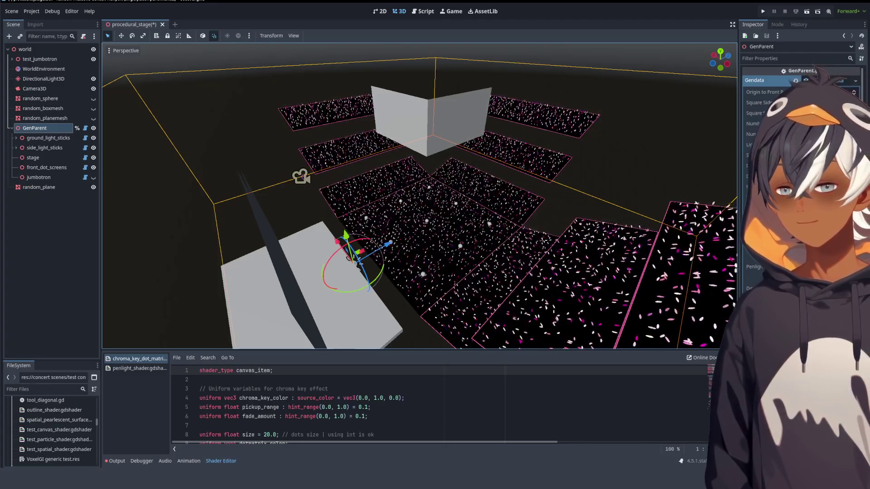
{"action": "mouse_move", "coordinate": [213, 236]}
{"action": "left_mouse_down"}
{"action": "mouse_move", "coordinate": [468, 175]}
{"action": "mouse_move", "coordinate": [424, 190]}
{"action": "left_mouse_up"}
{"action": "mouse_move", "coordinate": [276, 178]}
{"action": "left_mouse_down"}
{"action": "mouse_move", "coordinate": [224, 172]}
{"action": "mouse_move", "coordinate": [481, 159]}
{"action": "left_mouse_up"}
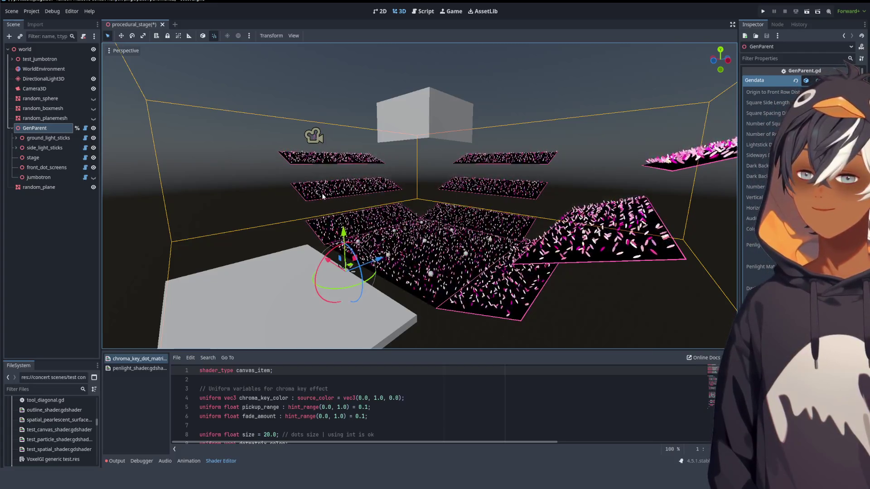
{"action": "mouse_move", "coordinate": [398, 142]}
{"action": "left_mouse_down"}
{"action": "mouse_move", "coordinate": [338, 194]}
{"action": "mouse_move", "coordinate": [137, 161]}
{"action": "mouse_move", "coordinate": [182, 188]}
{"action": "mouse_move", "coordinate": [290, 164]}
{"action": "mouse_move", "coordinate": [550, 161]}
{"action": "mouse_move", "coordinate": [543, 191]}
{"action": "mouse_move", "coordinate": [407, 181]}
{"action": "mouse_move", "coordinate": [675, 164]}
{"action": "mouse_move", "coordinate": [385, 168]}
{"action": "mouse_move", "coordinate": [423, 114]}
{"action": "left_mouse_up"}
{"action": "left_click", "coordinate": [423, 10]}
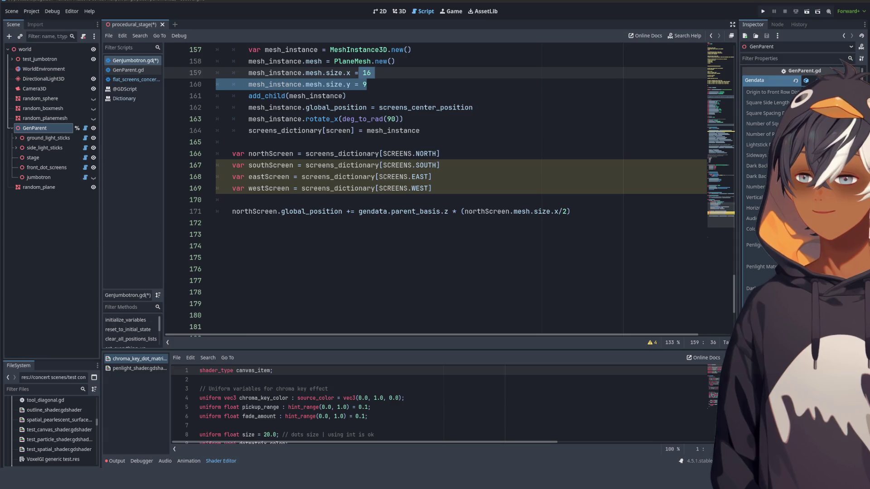
{"action": "left_click", "coordinate": [490, 191]}
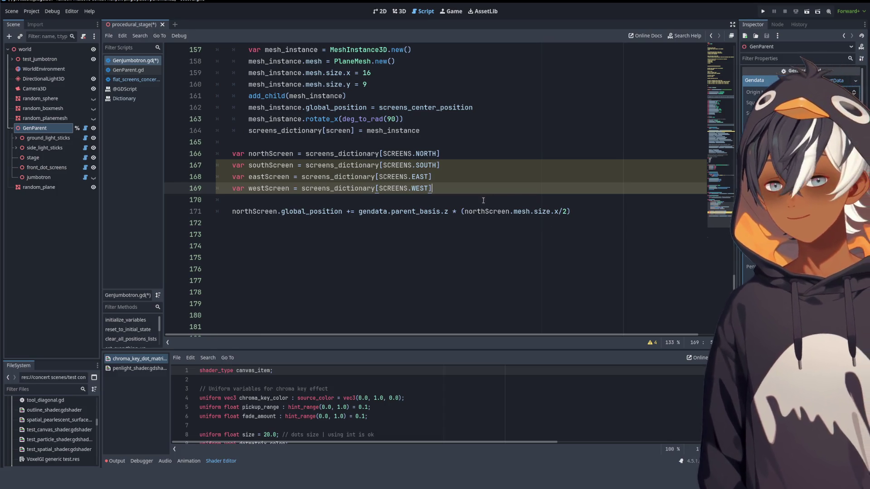
- Duplicate the northScreen offset line three times and make line 172 use southScreen
{"action": "left_click_drag", "start_coordinate": [572, 209], "coordinate": [573, 205]}
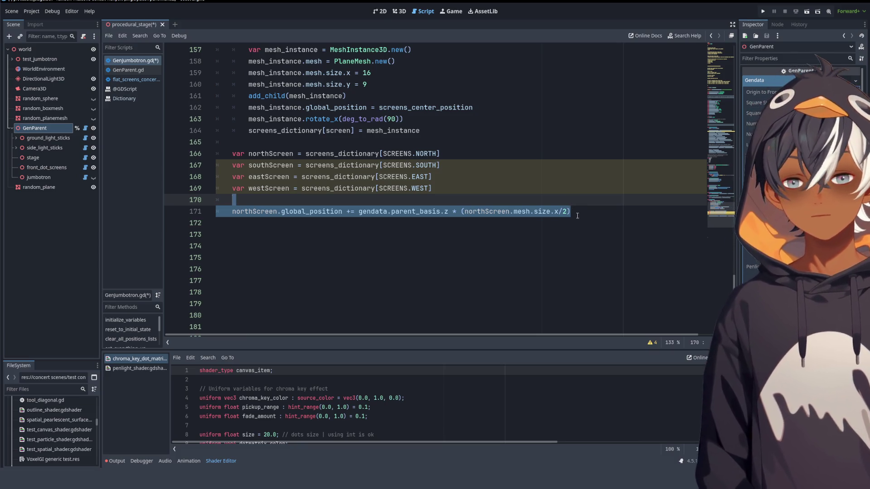
{"action": "left_click", "coordinate": [577, 216]}
{"action": "key", "text": "ctrl+shift+d"}
{"action": "key", "text": "ctrl+shift+d"}
{"action": "key", "text": "ctrl+shift+d"}
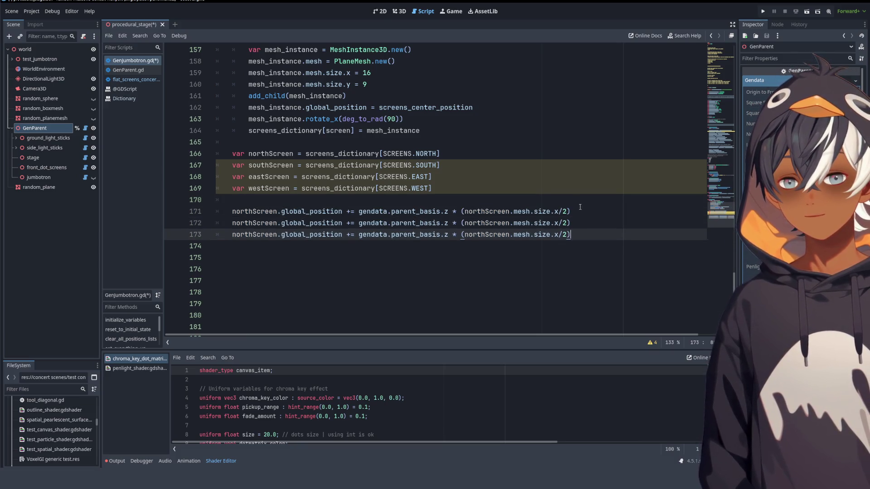
{"action": "double_click", "coordinate": [271, 165]}
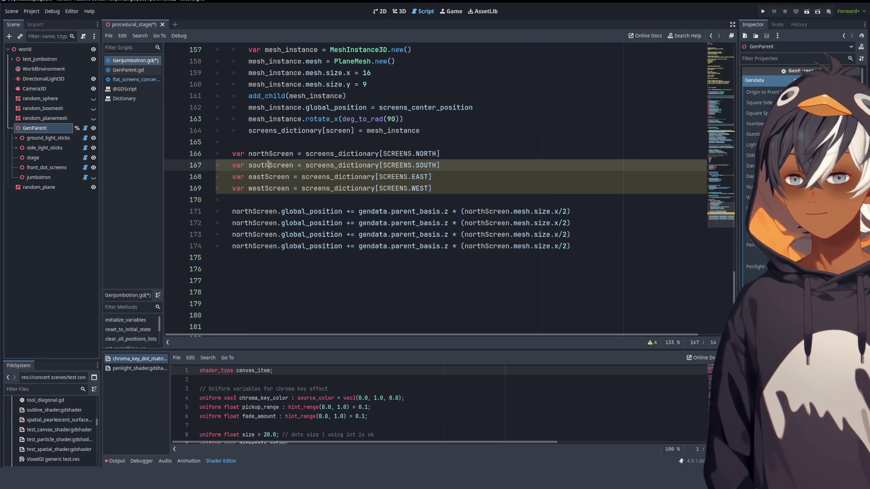
{"action": "key", "text": "ctrl+c"}
{"action": "double_click", "coordinate": [254, 223]}
{"action": "key", "text": "ctrl+v"}
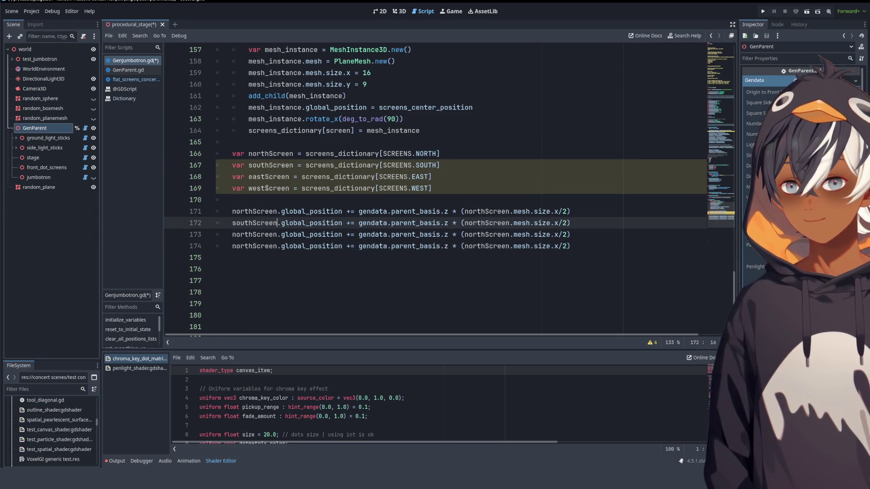
- Point the copies on lines 173 and 174 at eastScreen and westScreen
{"action": "double_click", "coordinate": [268, 177]}
{"action": "key", "text": "ctrl+c"}
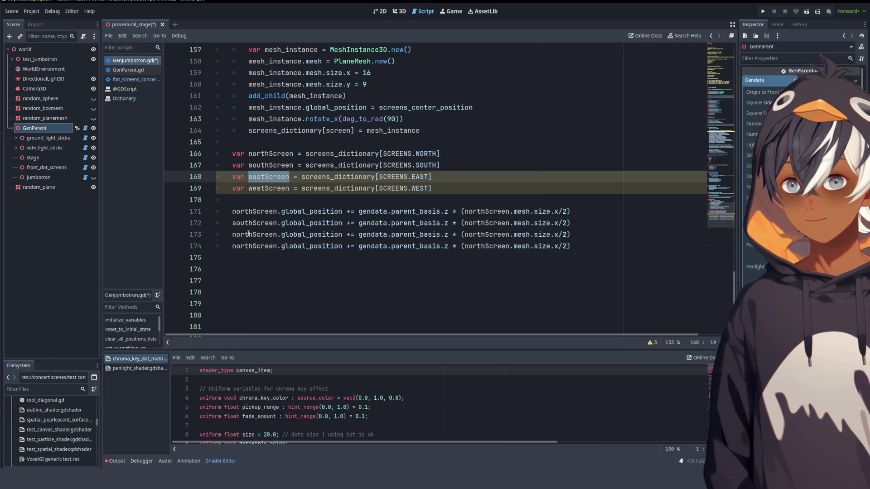
{"action": "double_click", "coordinate": [261, 234]}
{"action": "key", "text": "ctrl+v"}
{"action": "double_click", "coordinate": [270, 188]}
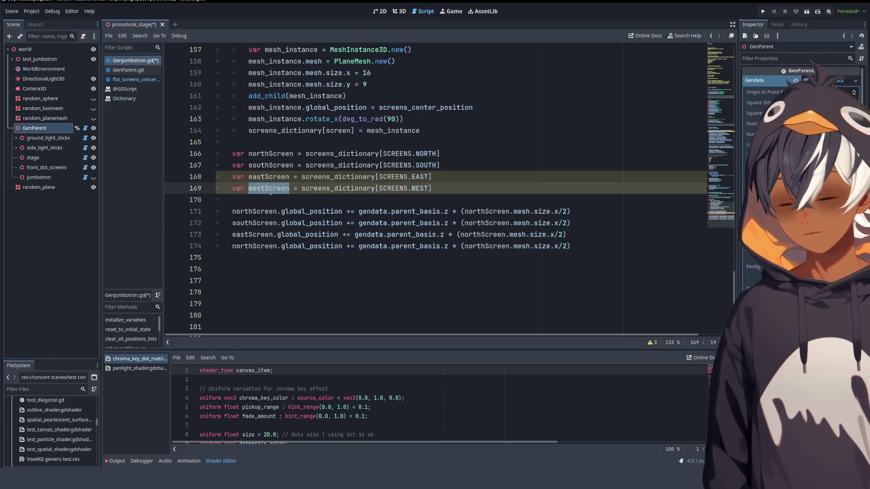
{"action": "key", "text": "ctrl+c"}
{"action": "double_click", "coordinate": [256, 246]}
{"action": "key", "text": "ctrl+v"}
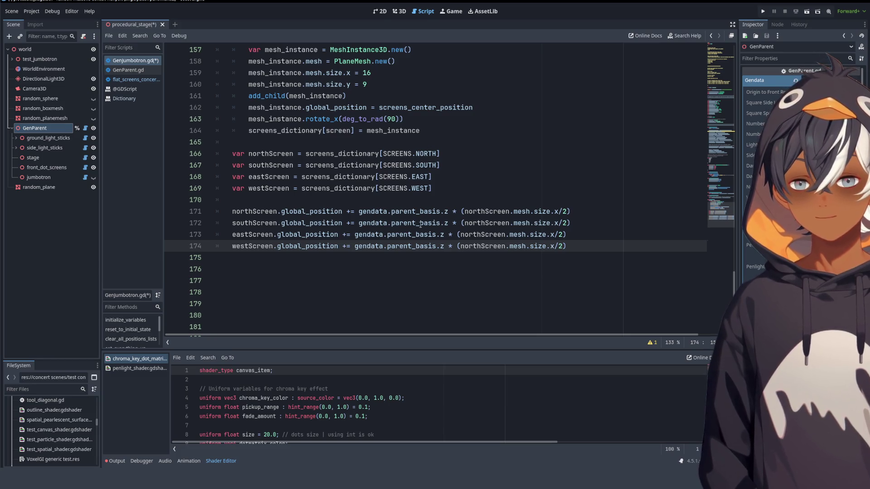
- Prefix gendata on line 172 with a minus so the south screen moves along -z
{"action": "left_click", "coordinate": [359, 223]}
{"action": "type", "text": "--"}
{"action": "key", "text": "BackSpace"}
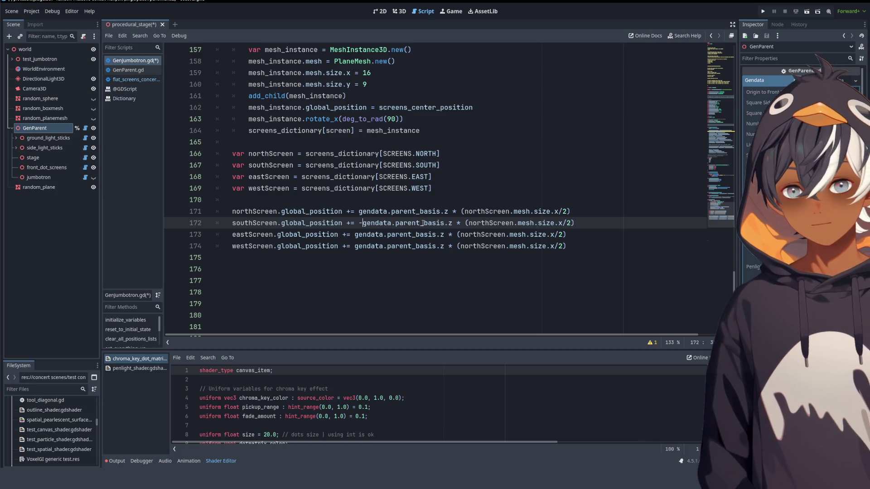
{"action": "left_click", "coordinate": [400, 13]}
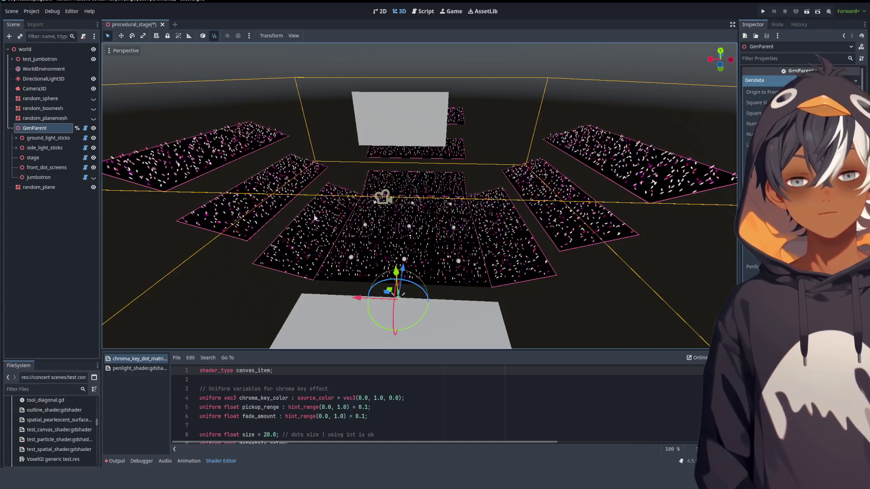
- Switch lines 173–174 to parent_basis.x and negate the east offset on line 173
{"action": "left_click", "coordinate": [422, 11]}
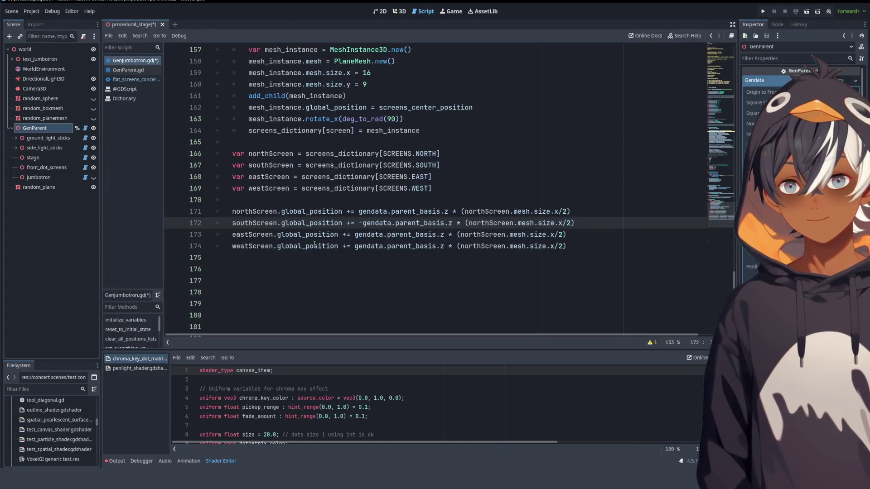
{"action": "left_click", "coordinate": [442, 235]}
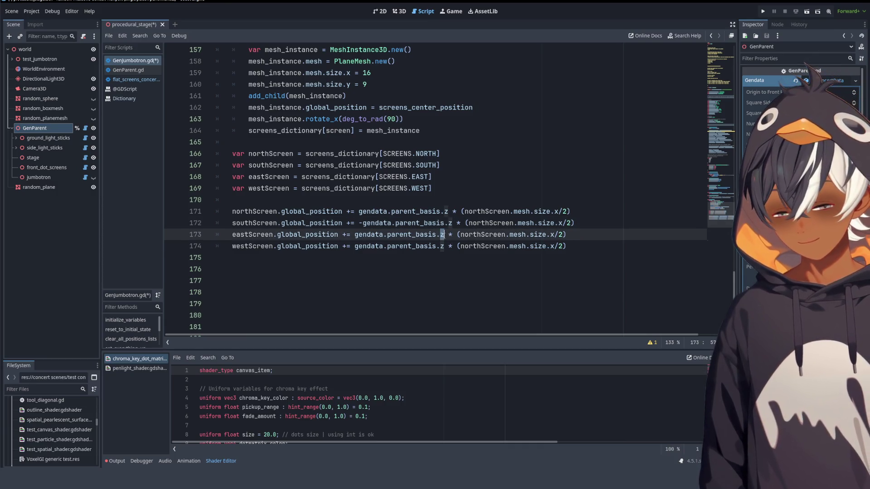
{"action": "type", "text": "x"}
{"action": "key", "text": "Escape"}
{"action": "double_click", "coordinate": [442, 246]}
{"action": "type", "text": "x"}
{"action": "left_click", "coordinate": [356, 235]}
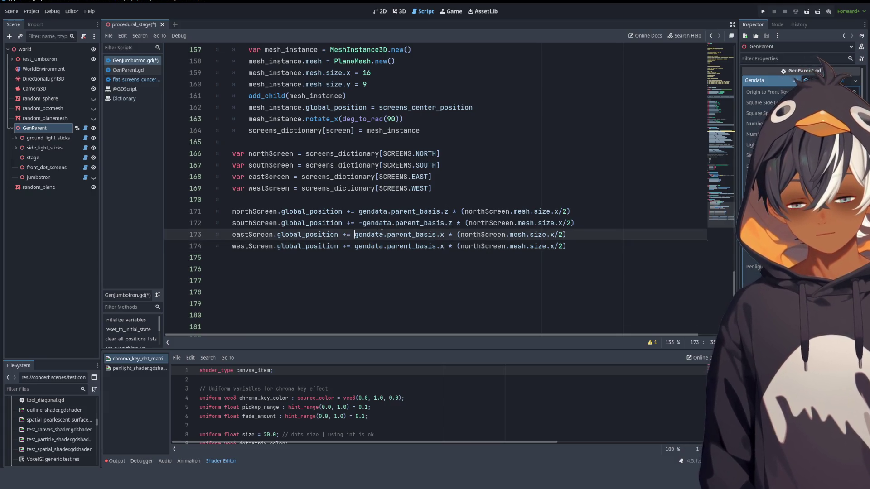
{"action": "type", "text": "-"}
{"action": "left_click", "coordinate": [386, 269]}
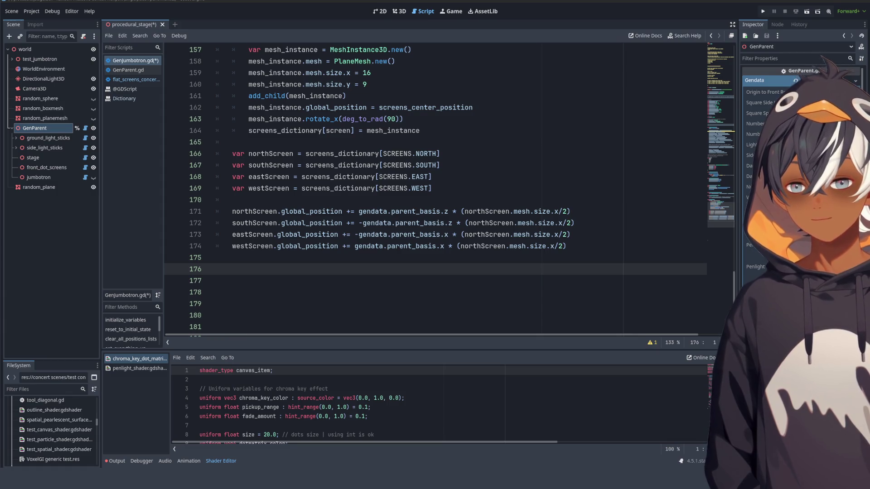
{"action": "left_click", "coordinate": [468, 154]}
{"action": "left_click", "coordinate": [462, 164]}
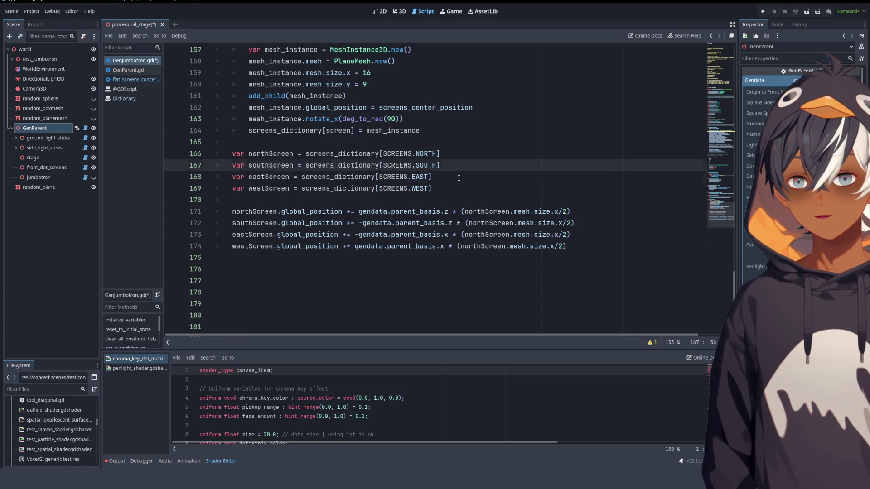
{"action": "left_click", "coordinate": [458, 176]}
{"action": "left_click", "coordinate": [455, 188]}
{"action": "left_click", "coordinate": [574, 246]}
{"action": "left_click", "coordinate": [589, 281]}
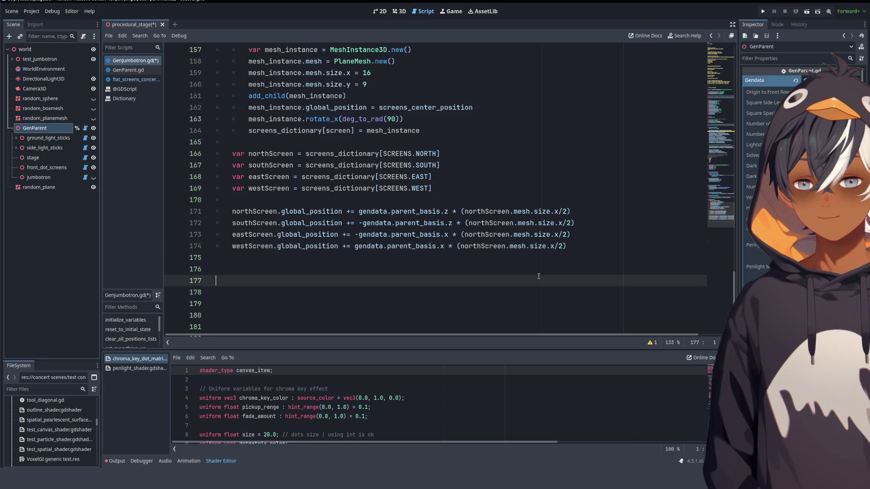
{"action": "left_click", "coordinate": [318, 255]}
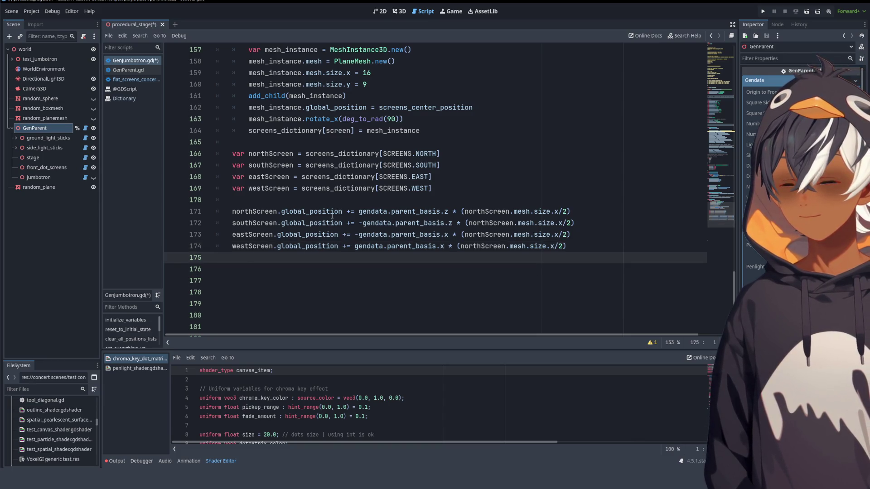
{"action": "left_click", "coordinate": [319, 196]}
{"action": "left_click", "coordinate": [459, 142]}
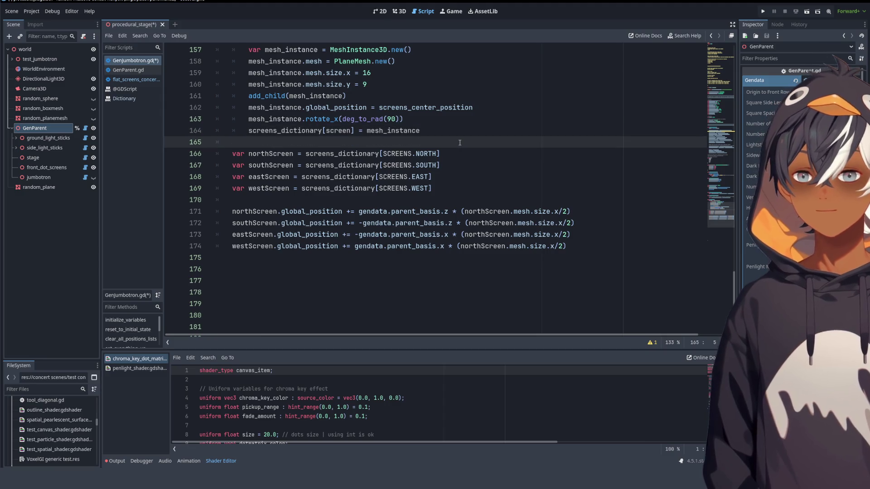
{"action": "scroll", "coordinate": [460, 142], "scroll_direction": "up", "scroll_amount": 3}
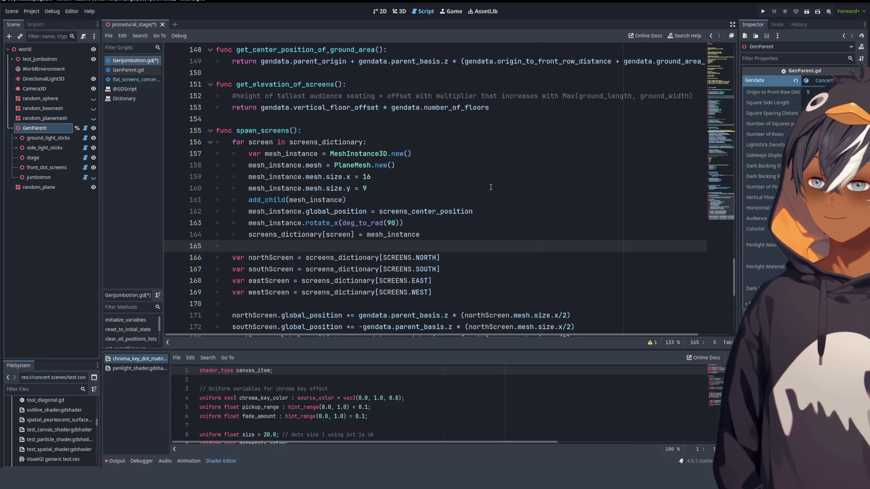
{"action": "scroll", "coordinate": [476, 166], "scroll_direction": "down", "scroll_amount": 5}
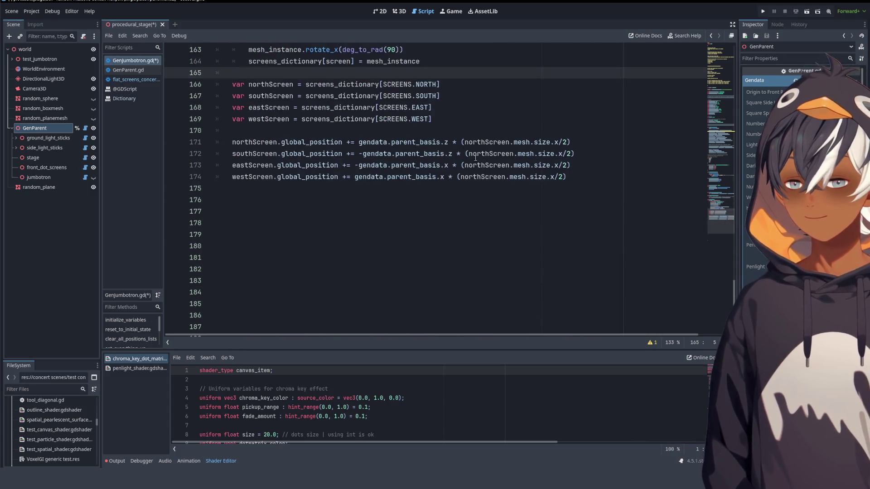
{"action": "left_click", "coordinate": [599, 172]}
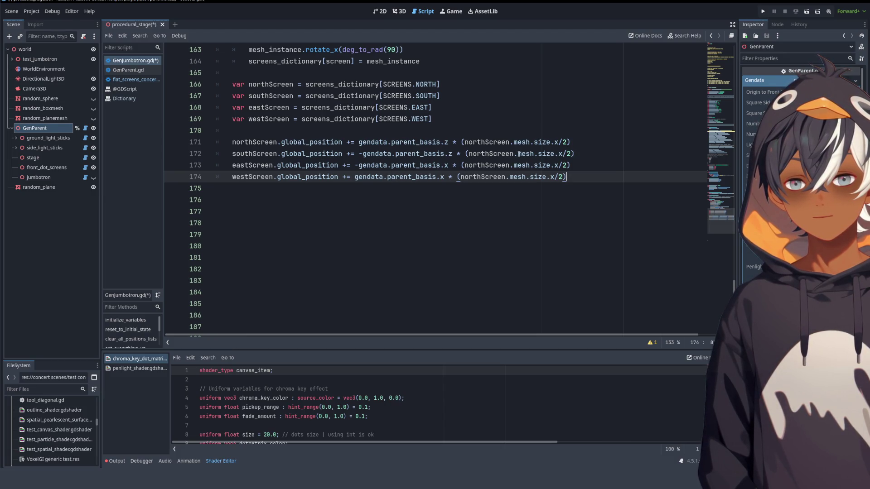
{"action": "double_click", "coordinate": [253, 155]}
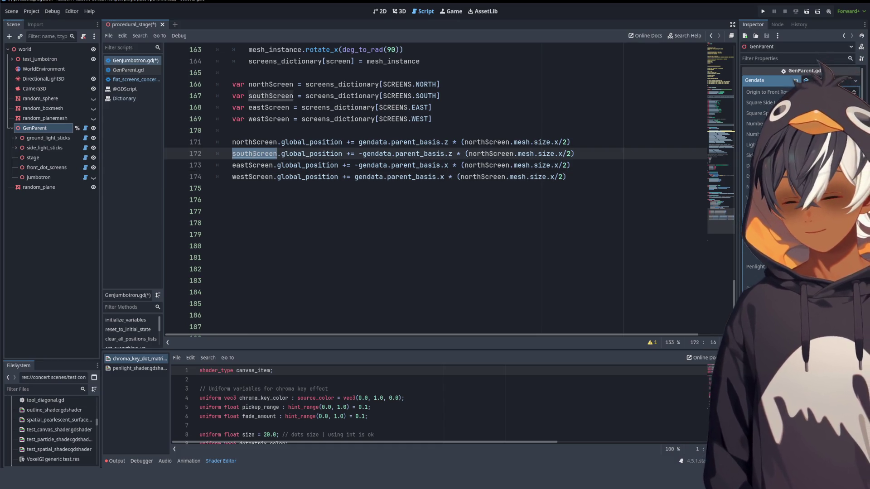
{"action": "left_click", "coordinate": [624, 157]}
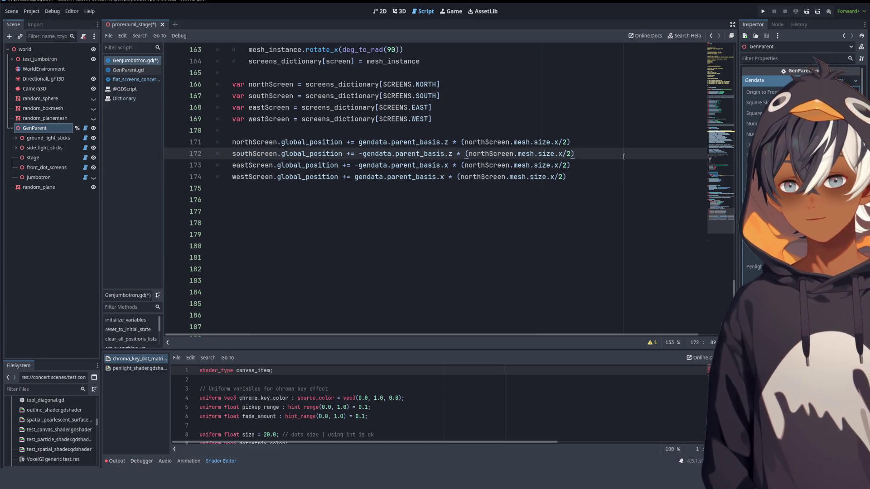
- Add a southScreen.rotate_y() call on a new line below the south offset
{"action": "key", "text": "Return"}
{"action": "key", "text": "ctrl+v"}
{"action": "type", "text": ".rotation"}
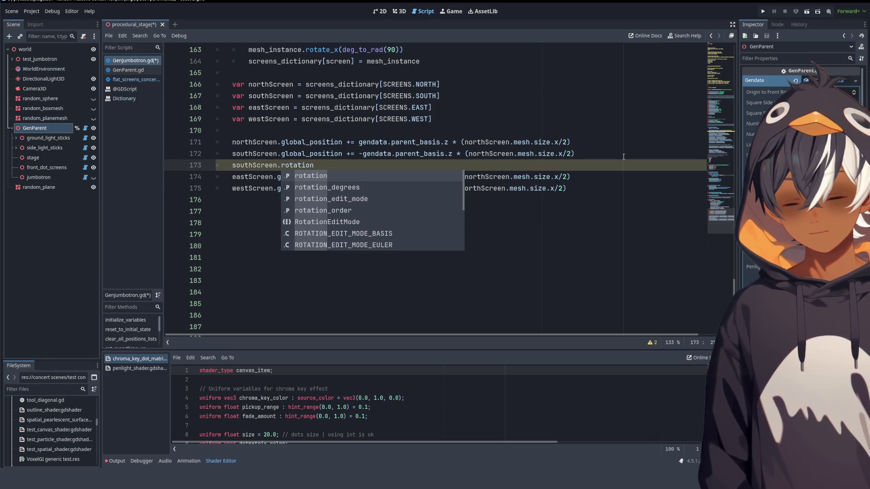
{"action": "key", "text": "BackSpace"}
{"action": "key", "text": "BackSpace"}
{"action": "key", "text": "Down"}
{"action": "key", "text": "Down"}
{"action": "key", "text": "Down"}
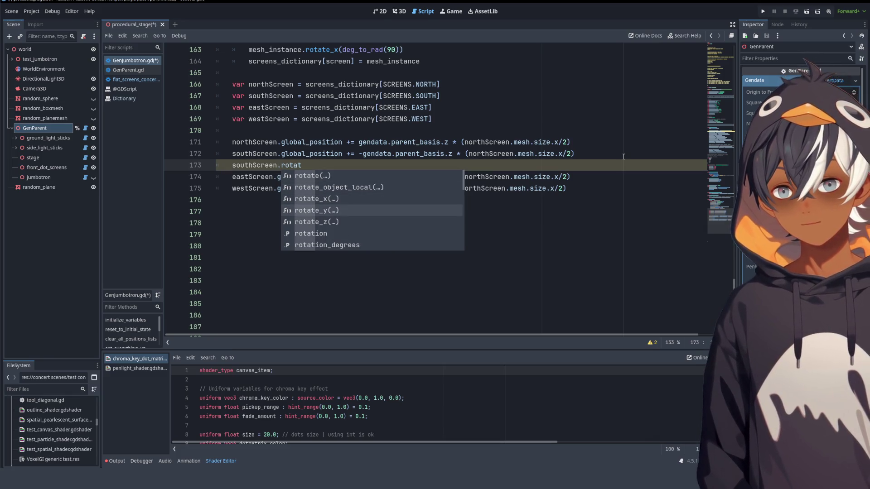
{"action": "key", "text": "Return"}
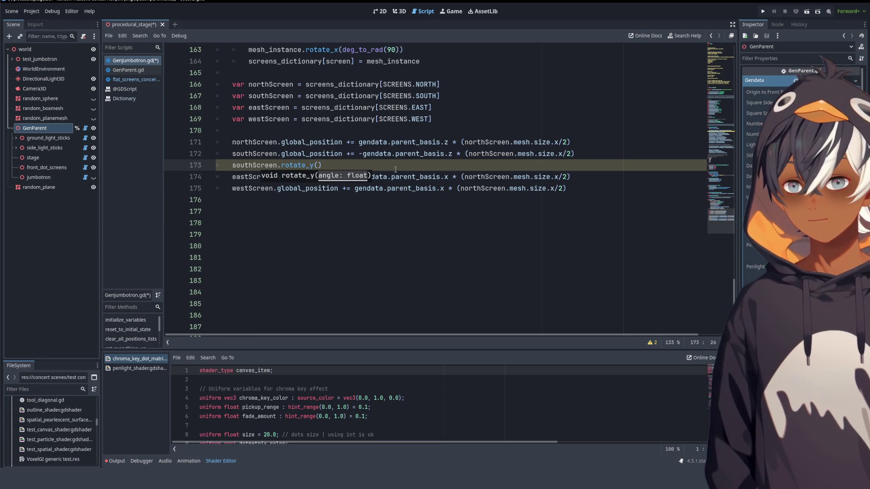
- Duplicate the rotate_y line below the eastScreen and westScreen offset lines
{"action": "left_click_drag", "start_coordinate": [395, 169], "coordinate": [625, 157]}
{"action": "key", "text": "ctrl+c"}
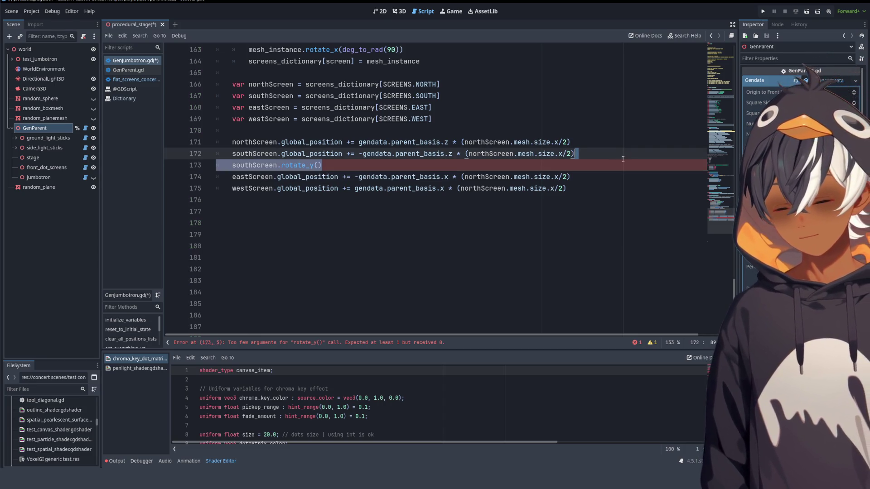
{"action": "key", "text": "Down"}
{"action": "key", "text": "Down"}
{"action": "key", "text": "ctrl+v"}
{"action": "key", "text": "Down"}
{"action": "key", "text": "End"}
{"action": "key", "text": "ctrl+v"}
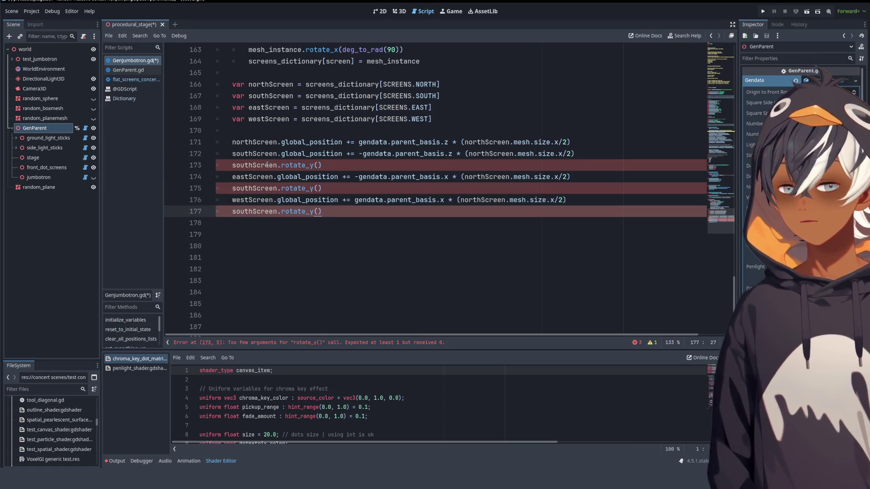
- Replace southScreen with eastScreen on line 175 and westScreen on line 177
{"action": "double_click", "coordinate": [265, 176]}
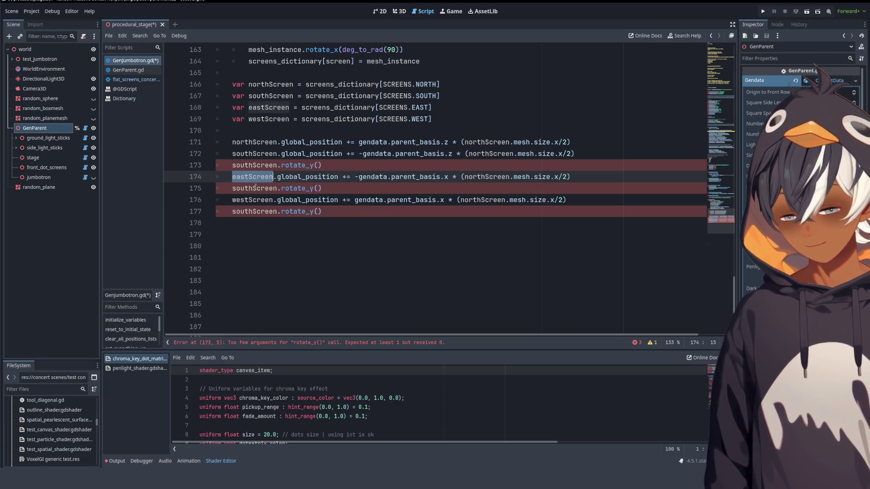
{"action": "double_click", "coordinate": [254, 188]}
{"action": "key", "text": "ctrl+v"}
{"action": "double_click", "coordinate": [252, 200]}
{"action": "key", "text": "ctrl+c"}
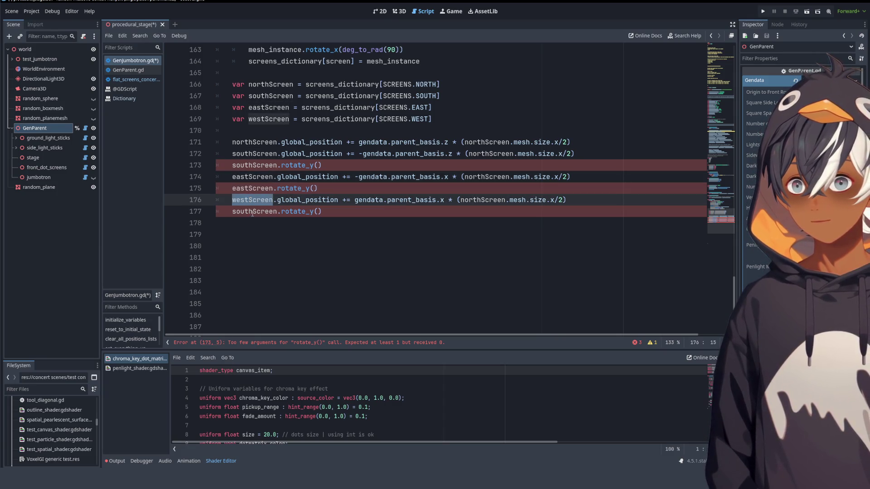
{"action": "double_click", "coordinate": [252, 211]}
{"action": "key", "text": "ctrl+v"}
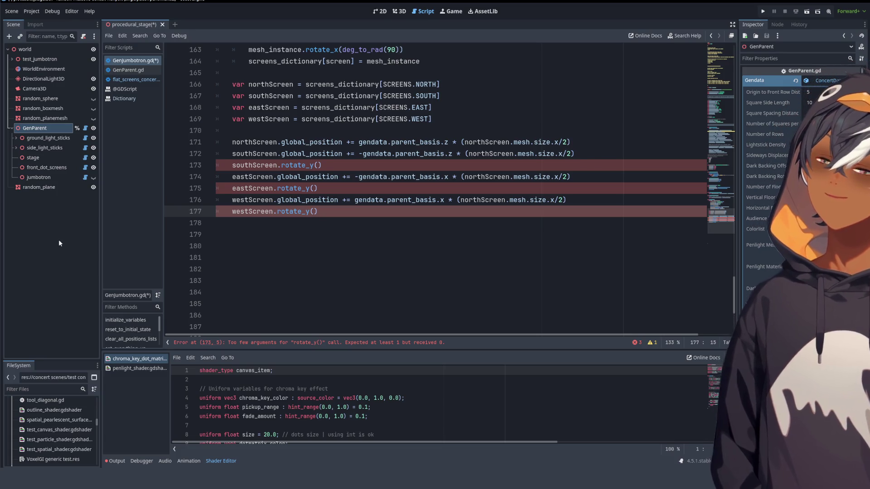
{"action": "left_click", "coordinate": [401, 220]}
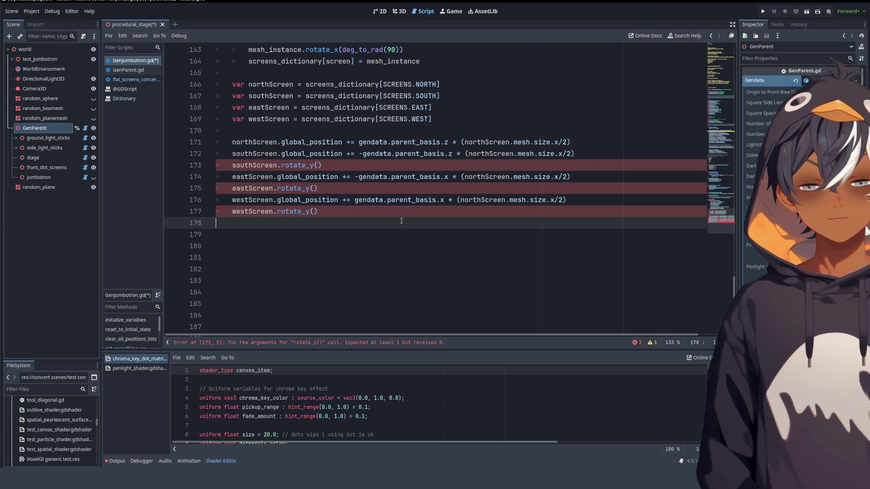
{"action": "left_click", "coordinate": [319, 165]}
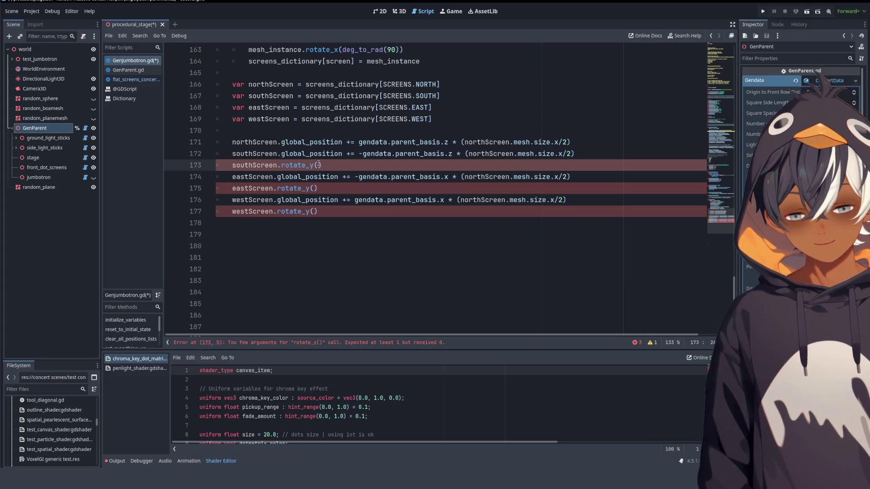
- Insert deg_to_rad() into the south, east and west rotate_y calls
{"action": "type", "text": "deg"}
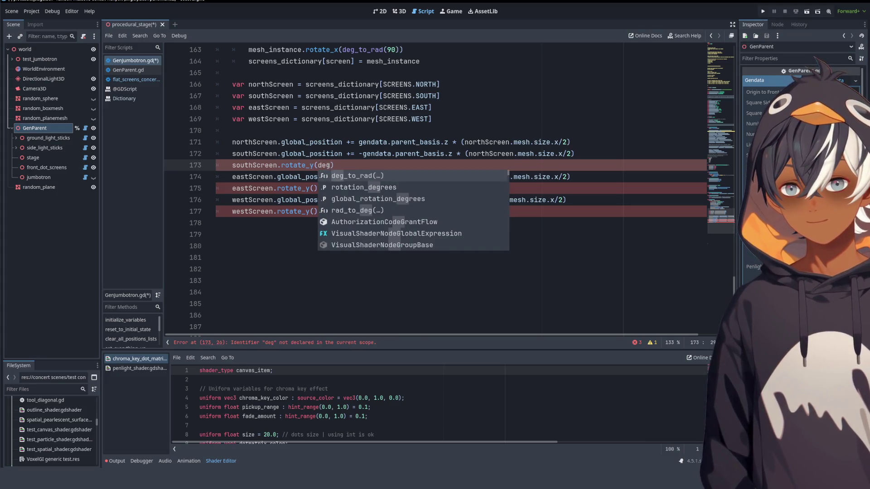
{"action": "left_click", "coordinate": [360, 177]}
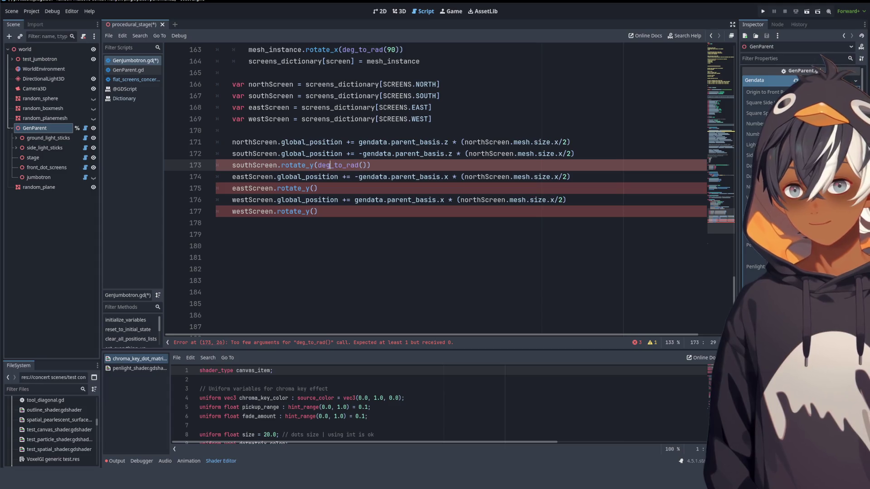
{"action": "left_click_drag", "start_coordinate": [318, 165], "coordinate": [368, 165]}
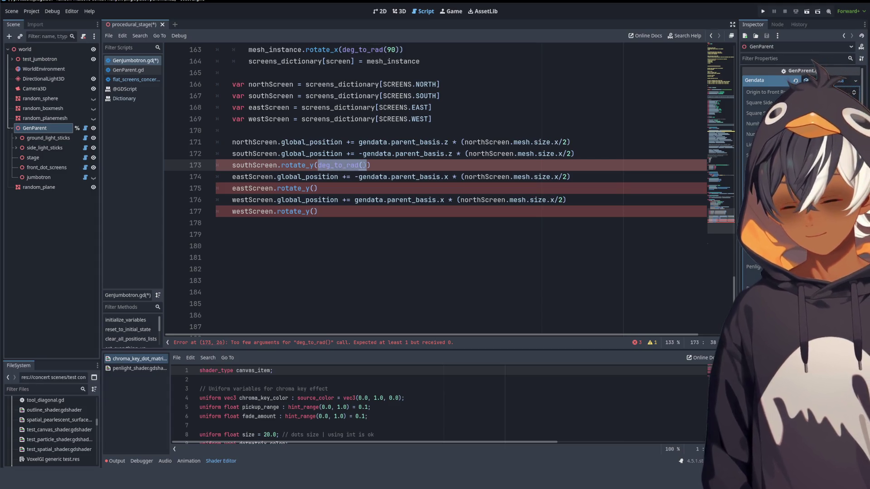
{"action": "key", "text": "ctrl+c"}
{"action": "left_click", "coordinate": [318, 187]}
{"action": "key", "text": "ctrl+v"}
{"action": "left_click", "coordinate": [317, 211]}
{"action": "key", "text": "ctrl+v"}
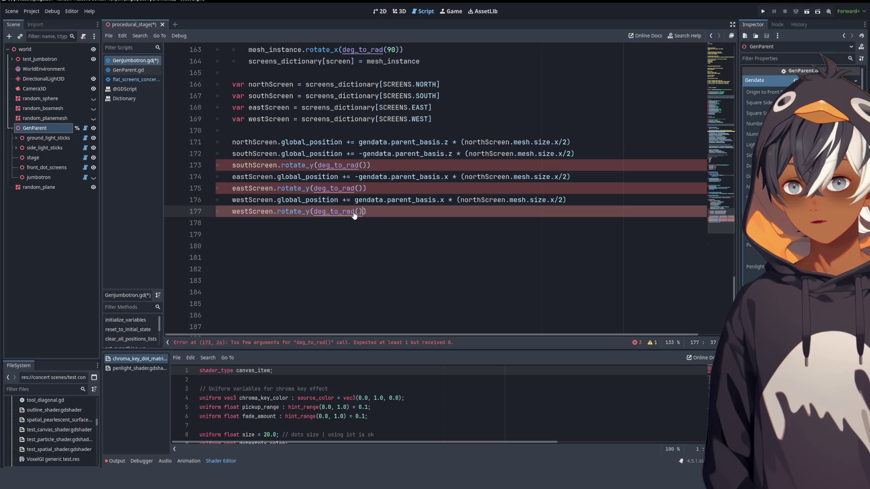
- Give the south screen's rotation an angle of deg_to_rad(180)
{"action": "left_click", "coordinate": [362, 165]}
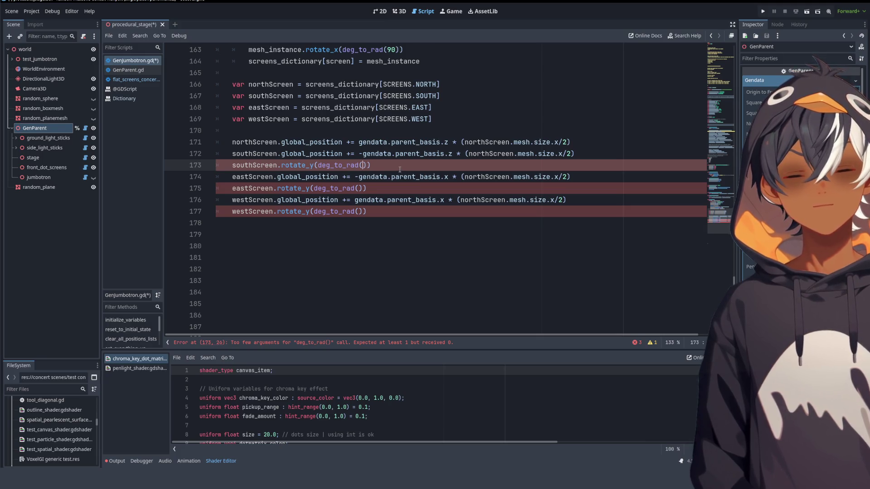
{"action": "type", "text": "180"}
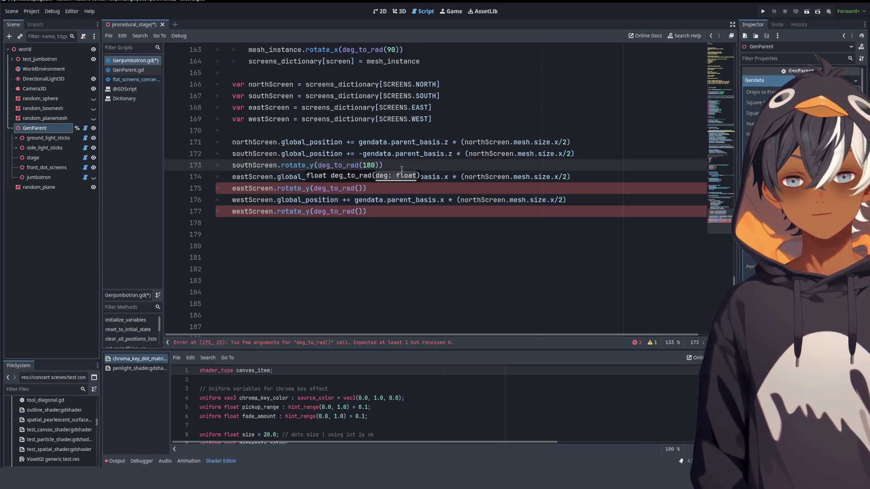
{"action": "left_click", "coordinate": [345, 199]}
{"action": "left_click", "coordinate": [359, 190]}
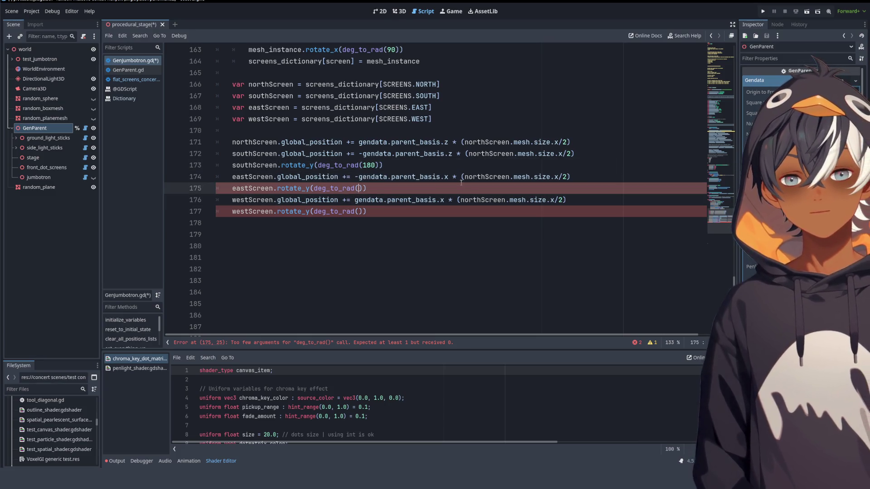
{"action": "left_click", "coordinate": [311, 165]}
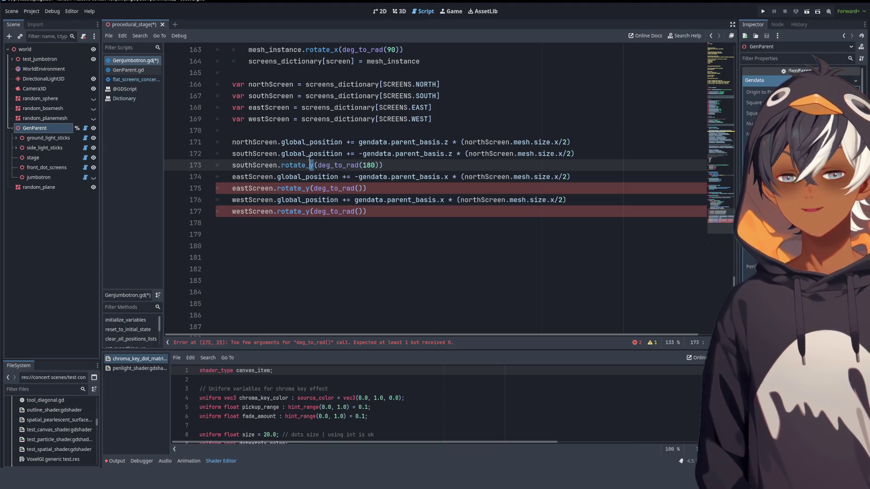
{"action": "scroll", "coordinate": [368, 136], "scroll_direction": "up", "scroll_amount": 4}
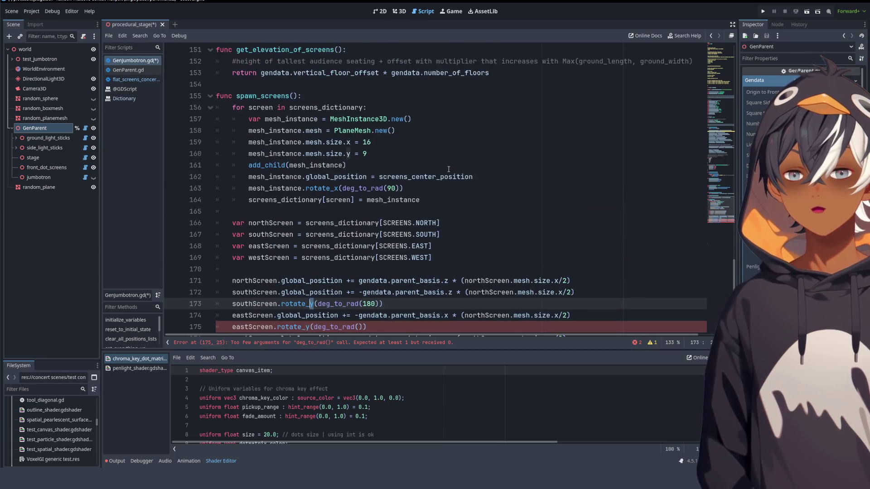
{"action": "scroll", "coordinate": [426, 176], "scroll_direction": "down", "scroll_amount": 4}
{"action": "scroll", "coordinate": [403, 186], "scroll_direction": "down", "scroll_amount": 1}
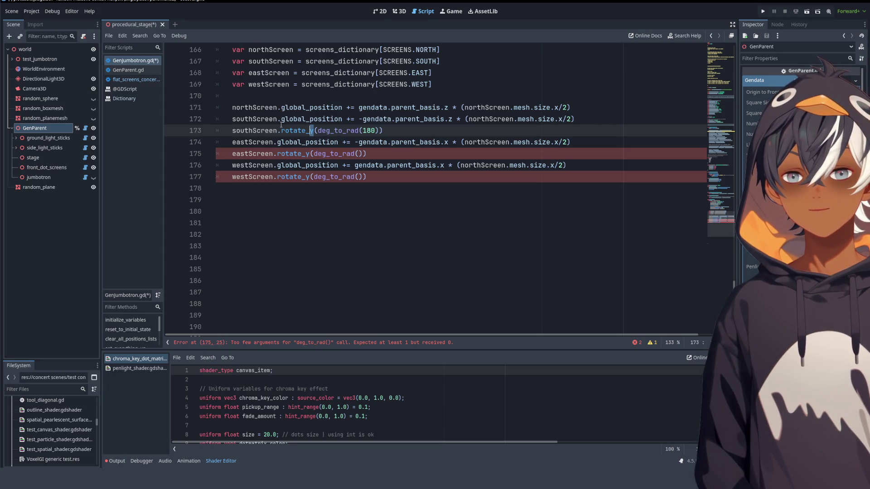
{"action": "left_click", "coordinate": [371, 128]}
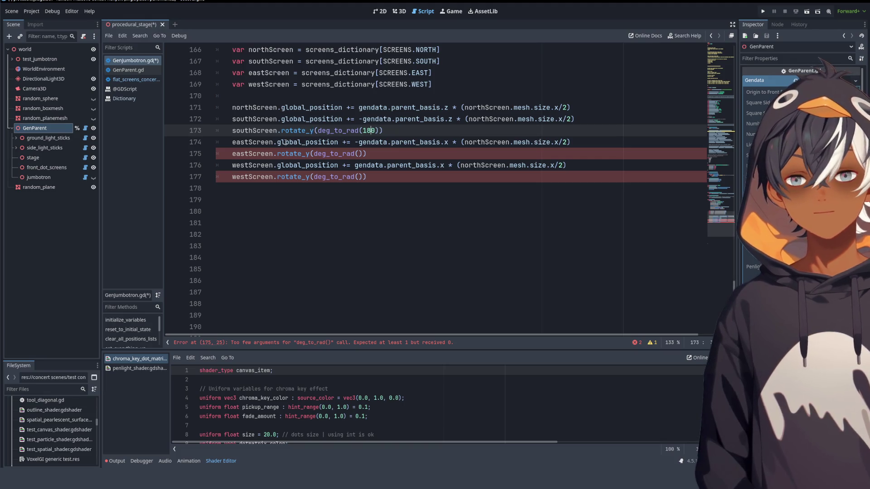
- Set the east angle to -90 and the west angle to 90, then save the script
{"action": "left_click", "coordinate": [361, 153]}
{"action": "type", "text": "-90"}
{"action": "left_click", "coordinate": [358, 177]}
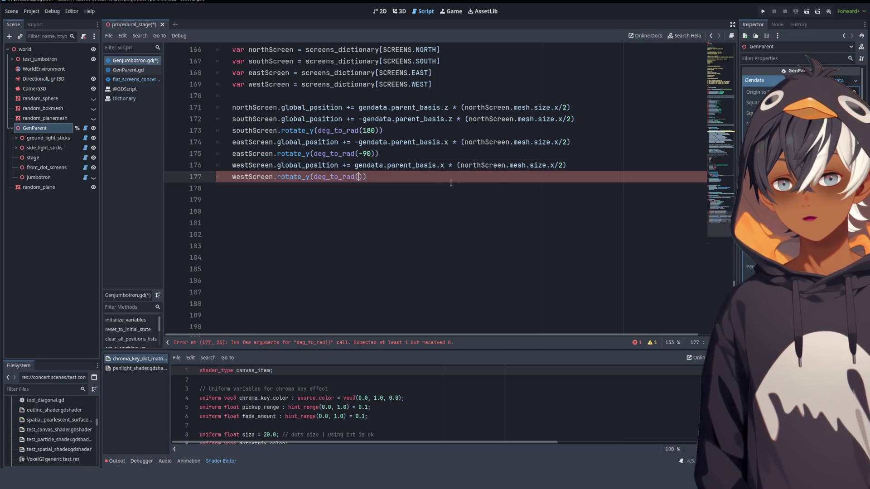
{"action": "type", "text": "90"}
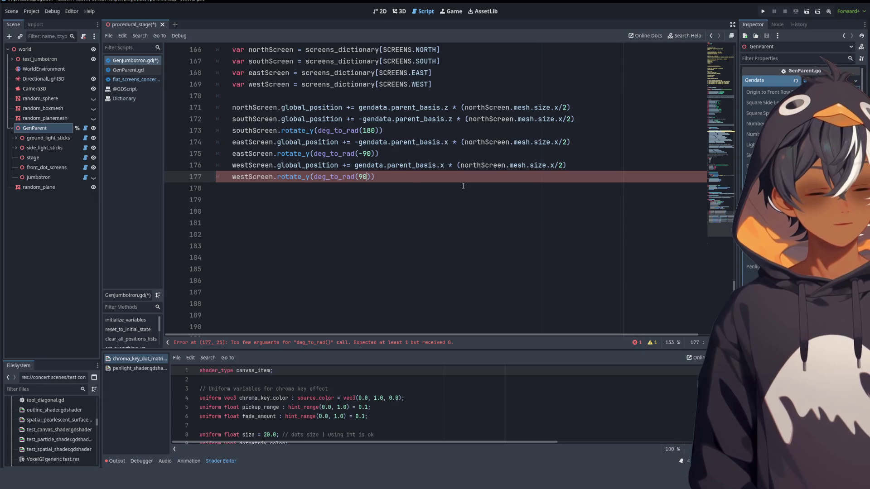
{"action": "left_click", "coordinate": [423, 174]}
{"action": "key", "text": "ctrl+s"}
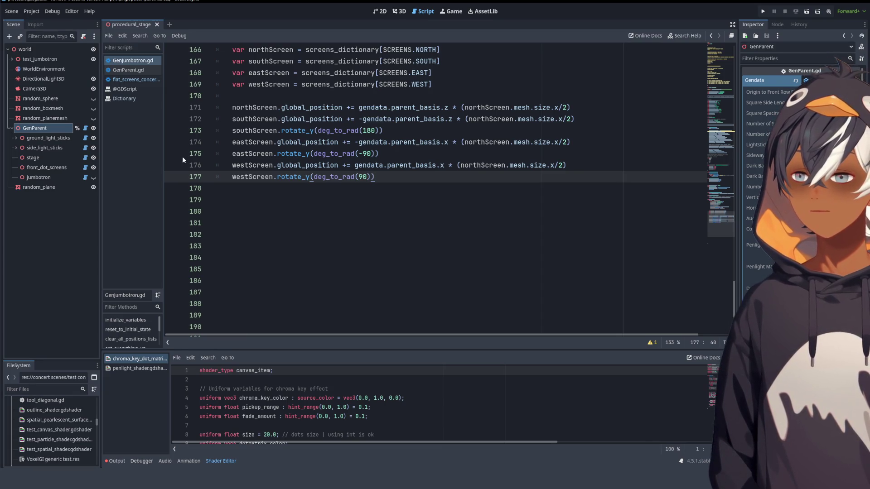
{"action": "scroll", "coordinate": [319, 148], "scroll_direction": "up", "scroll_amount": 2}
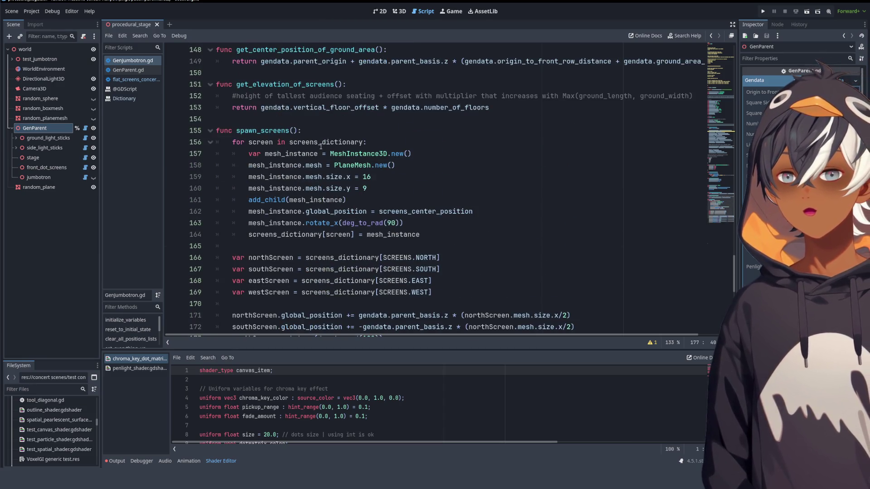
{"action": "double_click", "coordinate": [334, 223]}
{"action": "scroll", "coordinate": [308, 220], "scroll_direction": "down", "scroll_amount": 4}
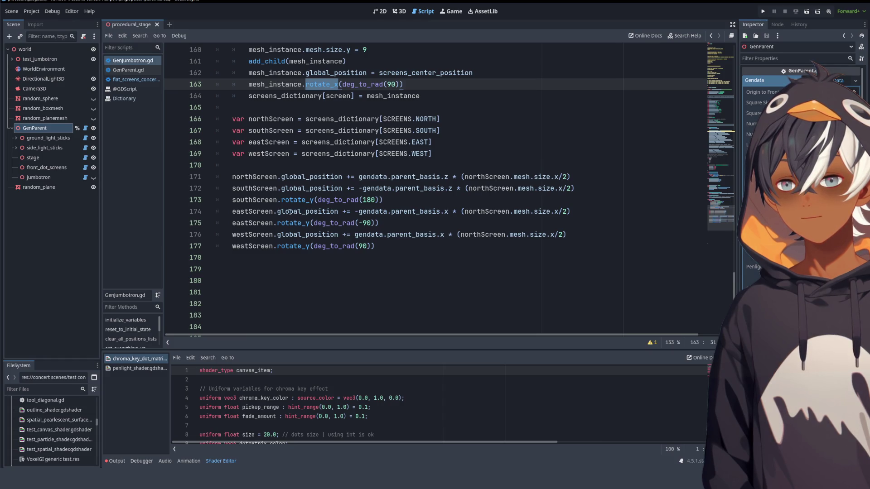
{"action": "scroll", "coordinate": [394, 177], "scroll_direction": "up", "scroll_amount": 2}
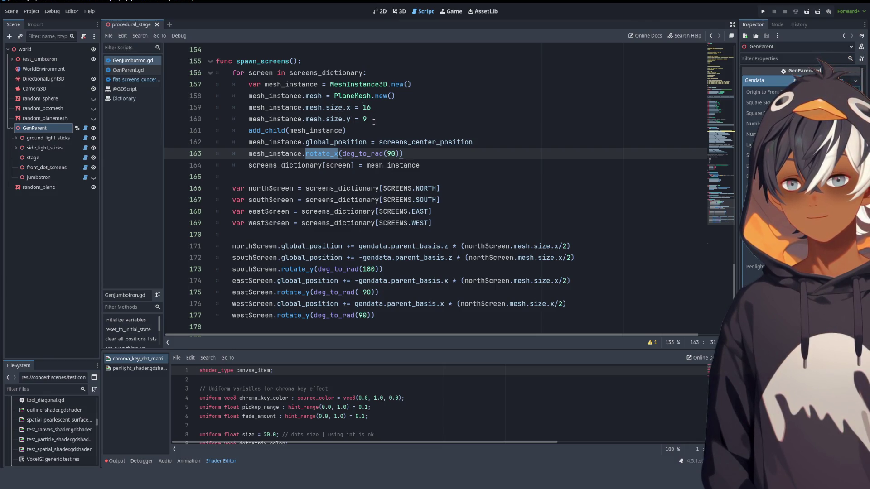
{"action": "left_click", "coordinate": [278, 143]}
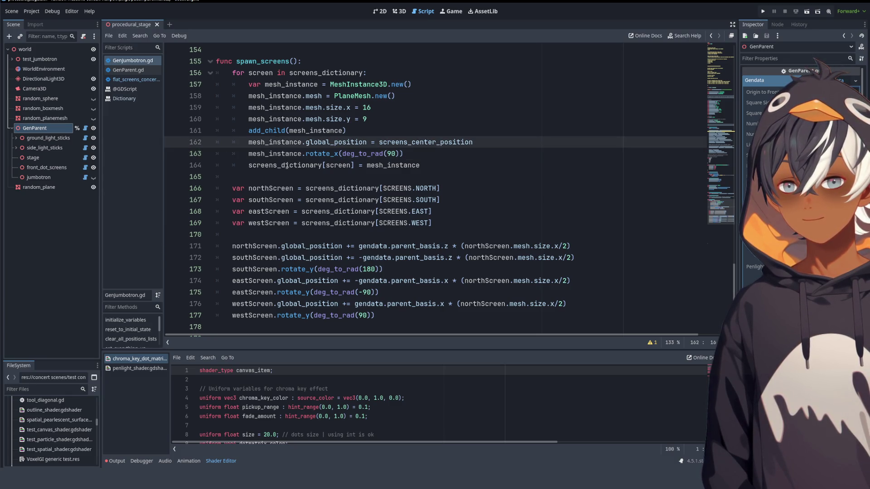
{"action": "scroll", "coordinate": [254, 224], "scroll_direction": "down", "scroll_amount": 1}
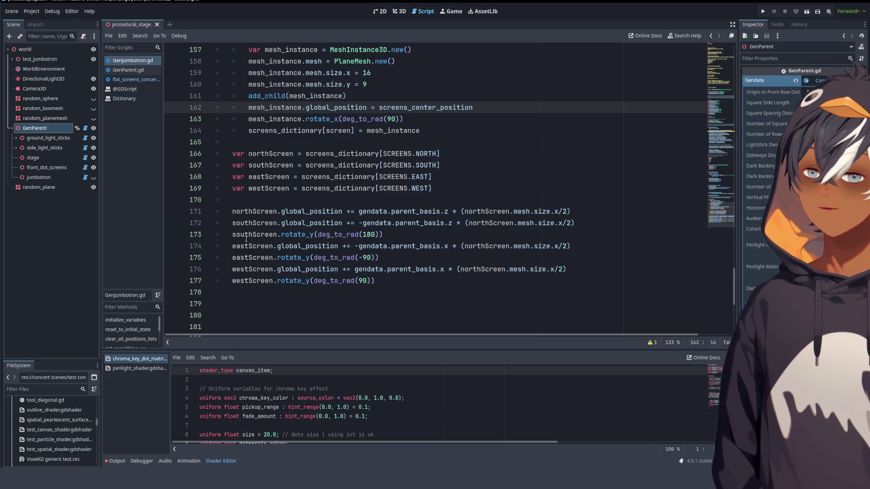
{"action": "double_click", "coordinate": [330, 120]}
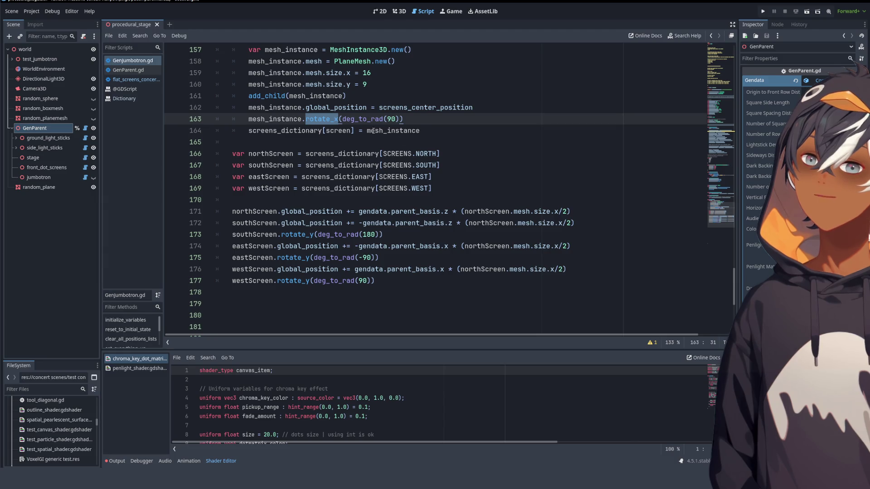
- Select the _x of rotate_x on line 163, then switch to the stage's 3D view
{"action": "left_click", "coordinate": [399, 119]}
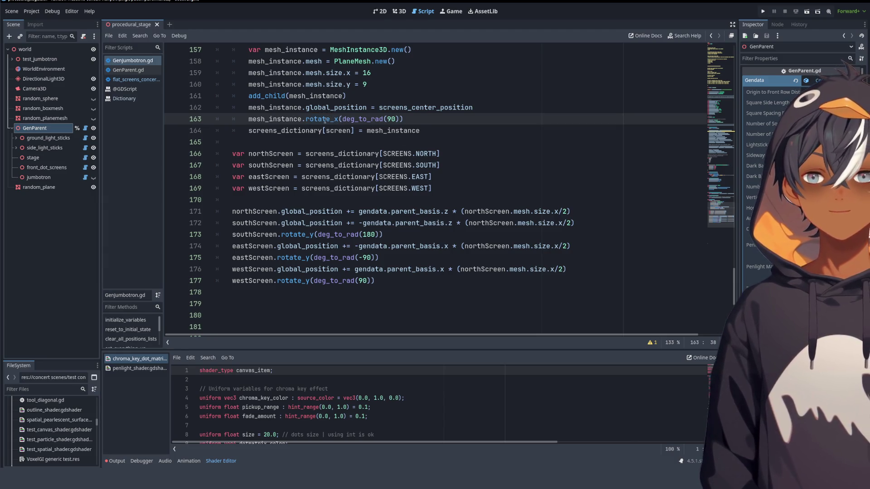
{"action": "left_click_drag", "start_coordinate": [330, 119], "coordinate": [339, 119]}
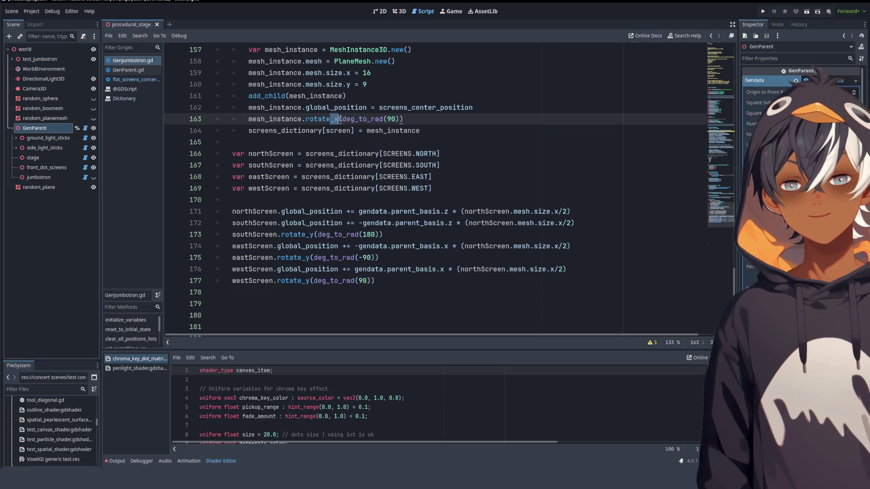
{"action": "left_click", "coordinate": [399, 11]}
{"action": "scroll", "coordinate": [345, 162], "scroll_direction": "up", "scroll_amount": 3}
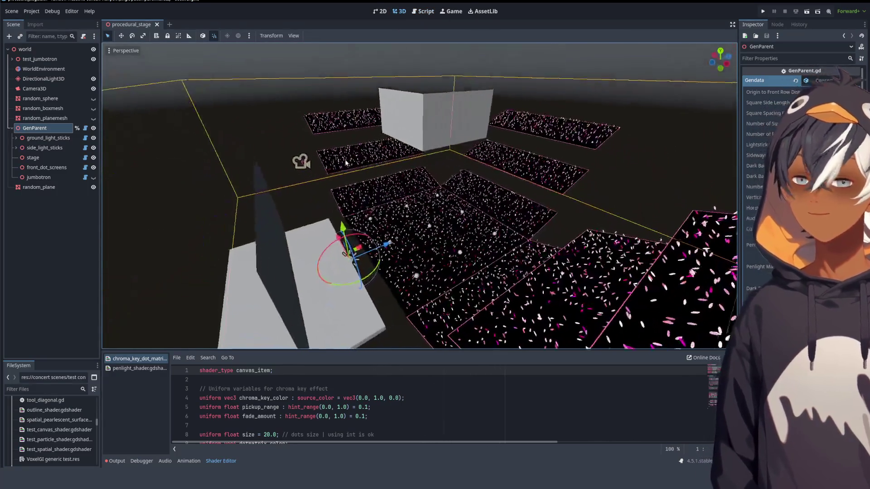
- Rotate random_plane about 75° with the gizmo ring so it stands nearly upright
{"action": "mouse_move", "coordinate": [345, 162]}
{"action": "left_mouse_down"}
{"action": "mouse_move", "coordinate": [543, 147]}
{"action": "mouse_move", "coordinate": [518, 143]}
{"action": "mouse_move", "coordinate": [305, 227]}
{"action": "mouse_move", "coordinate": [409, 212]}
{"action": "left_mouse_up"}
{"action": "left_click", "coordinate": [543, 145]}
{"action": "key", "text": "f"}
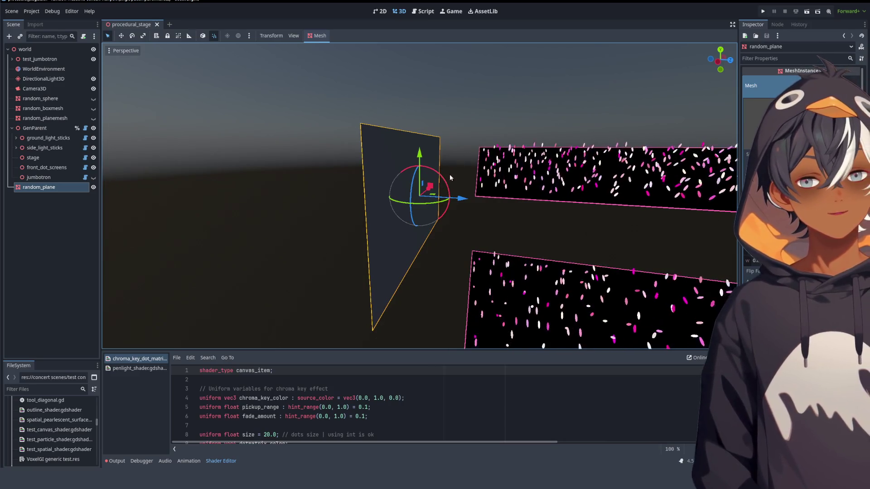
{"action": "mouse_move", "coordinate": [450, 177]}
{"action": "left_mouse_down"}
{"action": "mouse_move", "coordinate": [394, 149]}
{"action": "mouse_move", "coordinate": [422, 141]}
{"action": "mouse_move", "coordinate": [367, 180]}
{"action": "mouse_move", "coordinate": [352, 216]}
{"action": "mouse_move", "coordinate": [405, 113]}
{"action": "left_mouse_up"}
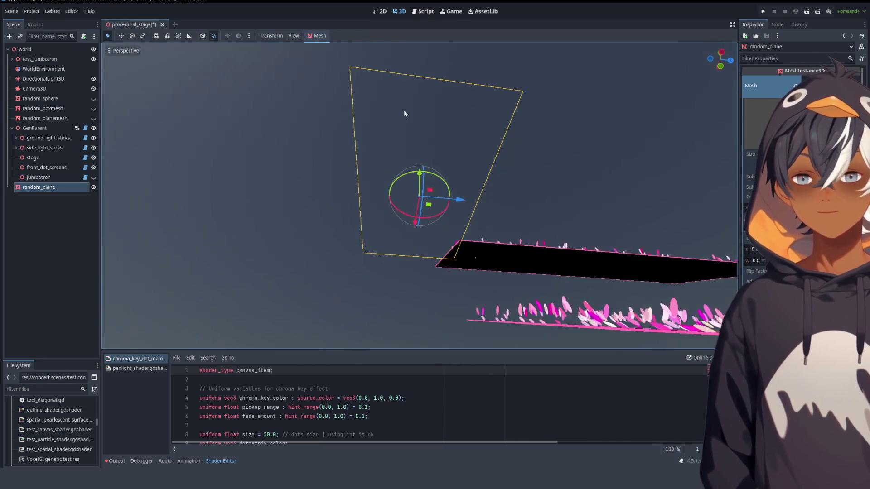
{"action": "mouse_move", "coordinate": [444, 154]}
{"action": "left_mouse_down"}
{"action": "mouse_move", "coordinate": [474, 246]}
{"action": "mouse_move", "coordinate": [426, 257]}
{"action": "mouse_move", "coordinate": [439, 237]}
{"action": "left_mouse_up"}
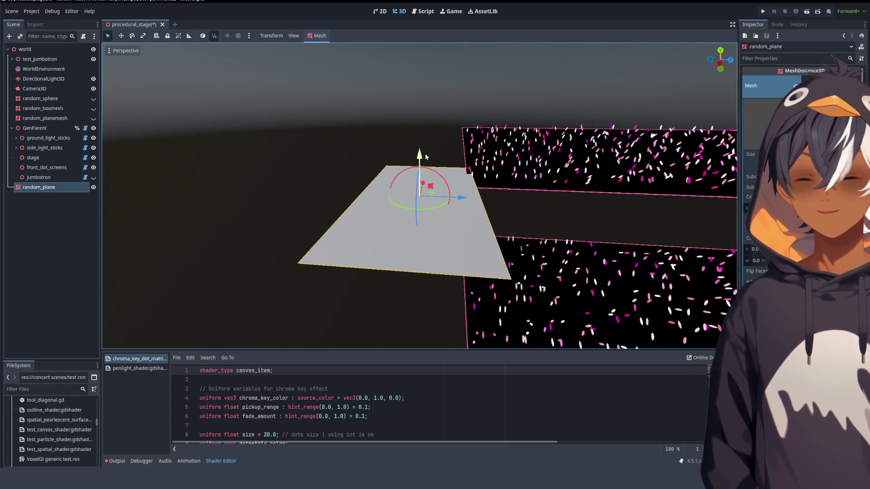
{"action": "mouse_move", "coordinate": [441, 174]}
{"action": "left_mouse_down"}
{"action": "mouse_move", "coordinate": [451, 190]}
{"action": "mouse_move", "coordinate": [441, 211]}
{"action": "mouse_move", "coordinate": [467, 183]}
{"action": "left_mouse_up"}
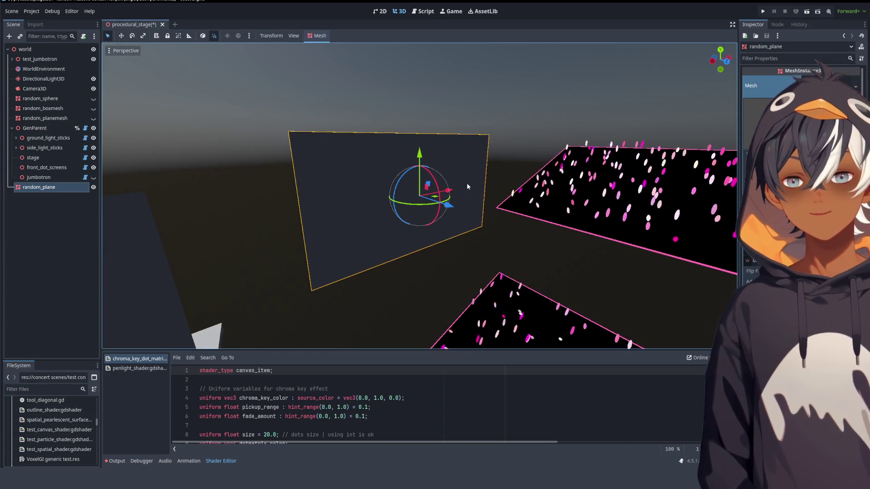
- Check the rotate_x call on line 163 in the script, then orbit the upright plane in 3D
{"action": "key", "text": "ctrl+F3"}
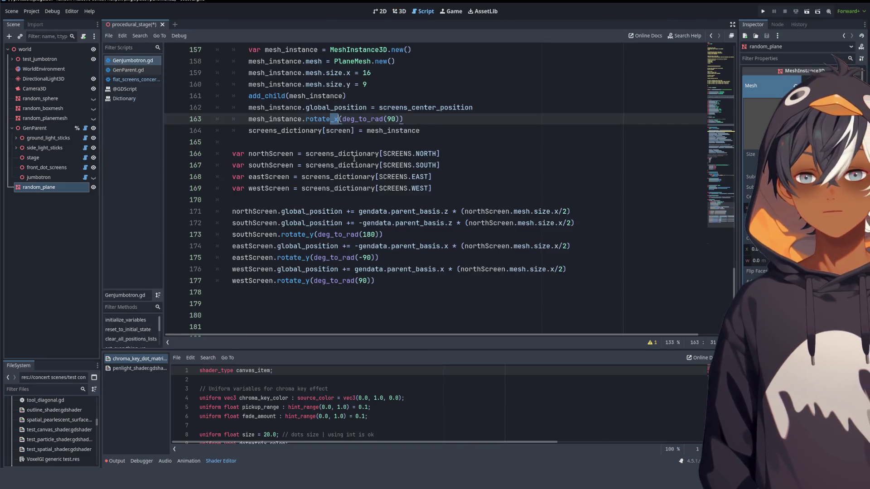
{"action": "double_click", "coordinate": [324, 119]}
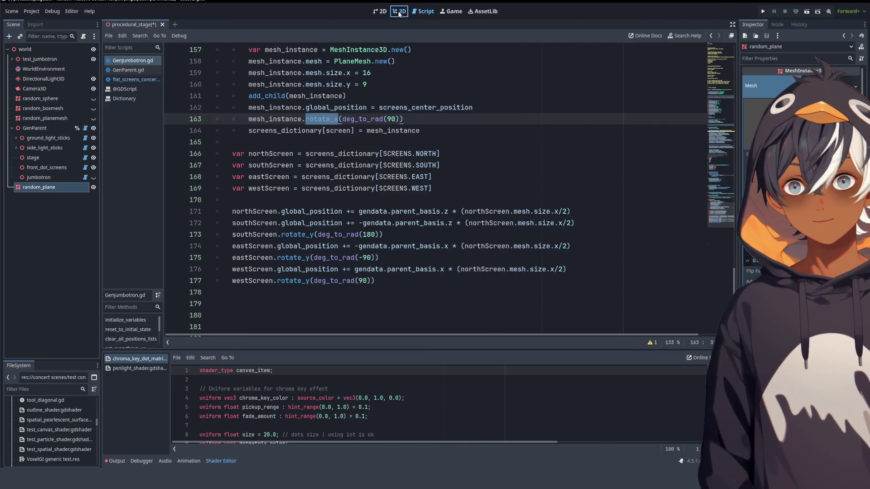
{"action": "left_click", "coordinate": [399, 13]}
{"action": "mouse_move", "coordinate": [404, 187]}
{"action": "left_mouse_down"}
{"action": "mouse_move", "coordinate": [567, 275]}
{"action": "mouse_move", "coordinate": [549, 246]}
{"action": "mouse_move", "coordinate": [620, 249]}
{"action": "mouse_move", "coordinate": [463, 180]}
{"action": "mouse_move", "coordinate": [363, 167]}
{"action": "mouse_move", "coordinate": [498, 118]}
{"action": "left_mouse_up"}
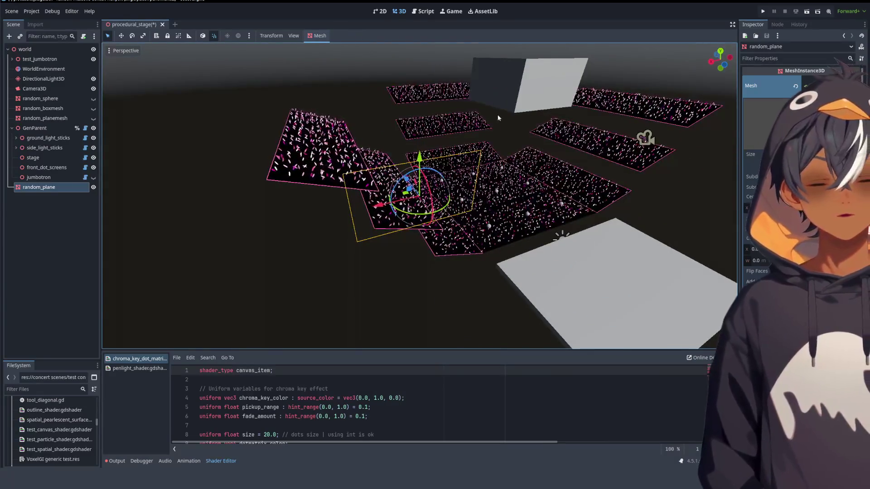
- Orbit and zoom around random_plane to inspect its orientation, then return to GenJumbotron.gd
{"action": "mouse_move", "coordinate": [455, 72]}
{"action": "left_mouse_down"}
{"action": "mouse_move", "coordinate": [139, 161]}
{"action": "mouse_move", "coordinate": [405, 120]}
{"action": "mouse_move", "coordinate": [411, 145]}
{"action": "mouse_move", "coordinate": [395, 229]}
{"action": "mouse_move", "coordinate": [366, 140]}
{"action": "mouse_move", "coordinate": [344, 190]}
{"action": "mouse_move", "coordinate": [352, 92]}
{"action": "mouse_move", "coordinate": [426, 225]}
{"action": "mouse_move", "coordinate": [447, 224]}
{"action": "mouse_move", "coordinate": [458, 186]}
{"action": "mouse_move", "coordinate": [446, 153]}
{"action": "mouse_move", "coordinate": [394, 150]}
{"action": "mouse_move", "coordinate": [346, 165]}
{"action": "mouse_move", "coordinate": [368, 221]}
{"action": "mouse_move", "coordinate": [408, 253]}
{"action": "mouse_move", "coordinate": [502, 284]}
{"action": "mouse_move", "coordinate": [449, 281]}
{"action": "mouse_move", "coordinate": [420, 291]}
{"action": "mouse_move", "coordinate": [450, 232]}
{"action": "left_mouse_up"}
{"action": "scroll", "coordinate": [395, 229], "scroll_direction": "up", "scroll_amount": 3}
{"action": "scroll", "coordinate": [351, 91], "scroll_direction": "up", "scroll_amount": 3}
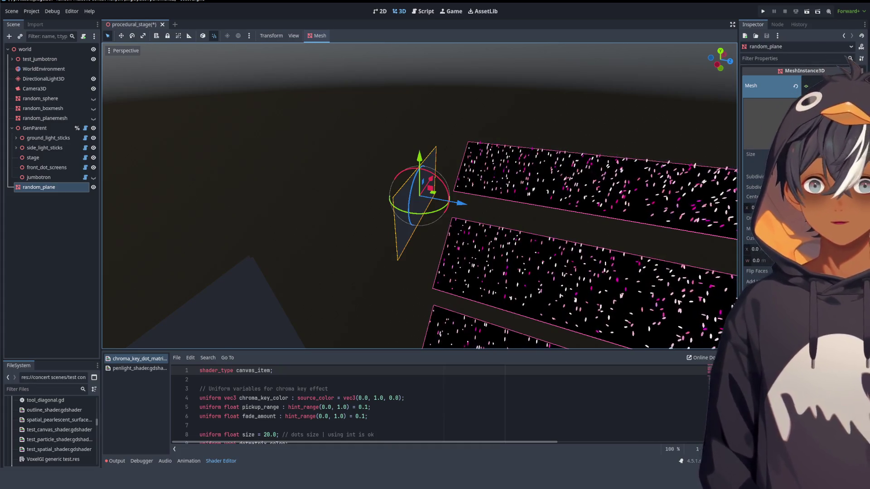
{"action": "mouse_move", "coordinate": [424, 137]}
{"action": "left_mouse_down"}
{"action": "mouse_move", "coordinate": [450, 143]}
{"action": "mouse_move", "coordinate": [374, 124]}
{"action": "mouse_move", "coordinate": [367, 173]}
{"action": "mouse_move", "coordinate": [498, 125]}
{"action": "mouse_move", "coordinate": [469, 111]}
{"action": "mouse_move", "coordinate": [430, 113]}
{"action": "mouse_move", "coordinate": [425, 128]}
{"action": "left_mouse_up"}
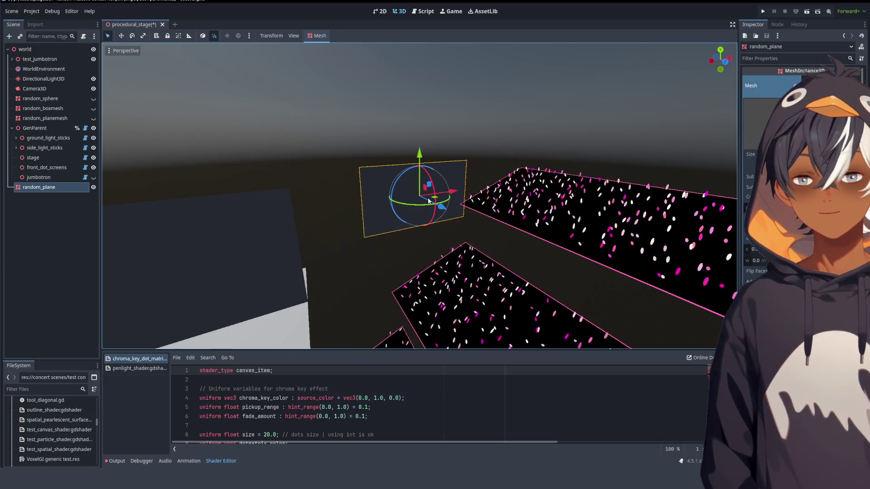
{"action": "scroll", "coordinate": [426, 197], "scroll_direction": "up", "scroll_amount": 5}
{"action": "scroll", "coordinate": [417, 185], "scroll_direction": "down", "scroll_amount": 2}
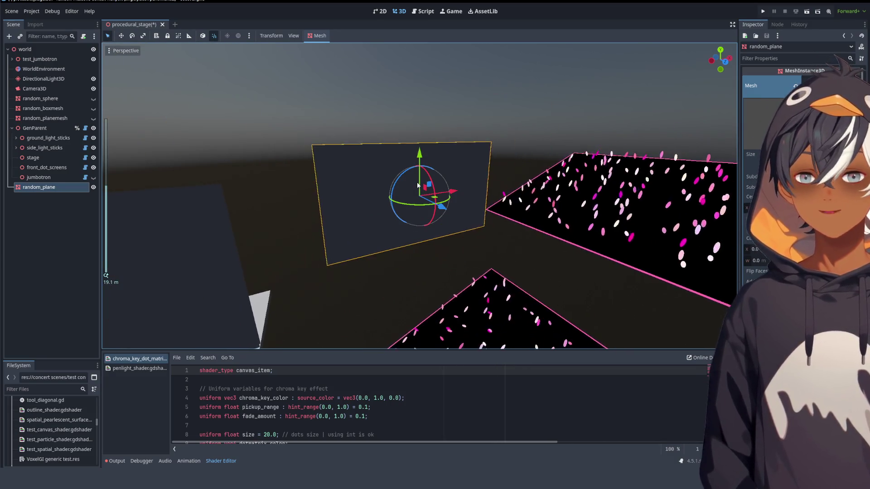
{"action": "scroll", "coordinate": [417, 185], "scroll_direction": "down", "scroll_amount": 4}
{"action": "scroll", "coordinate": [416, 190], "scroll_direction": "up", "scroll_amount": 3}
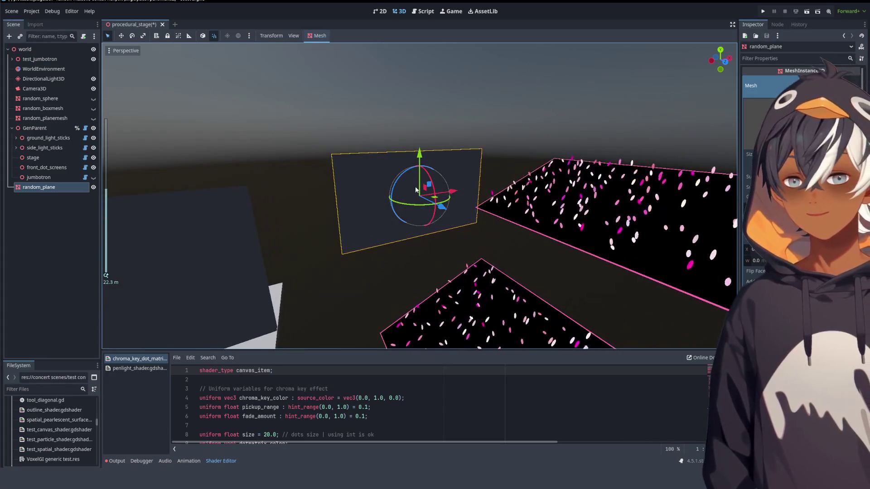
{"action": "scroll", "coordinate": [409, 190], "scroll_direction": "down", "scroll_amount": 3}
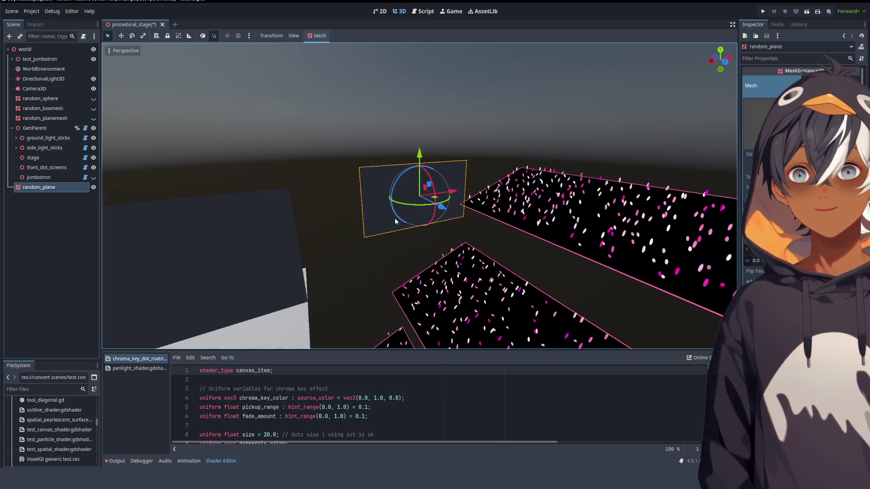
{"action": "left_click", "coordinate": [426, 12]}
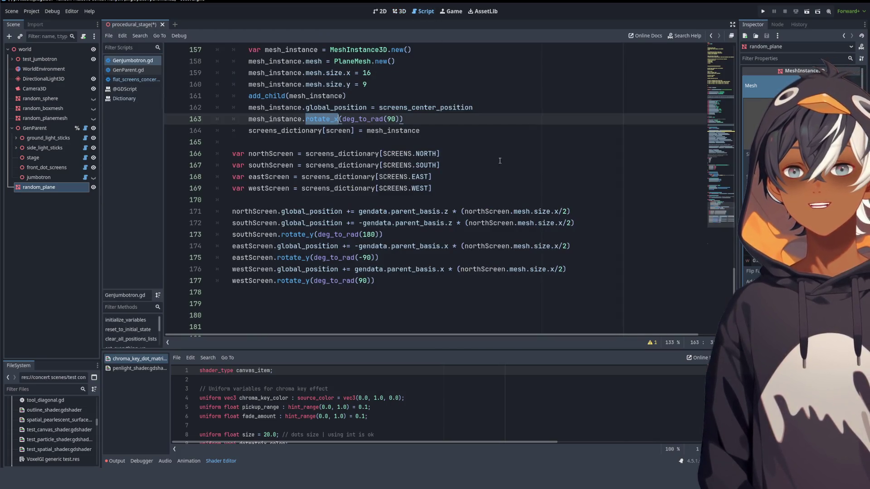
{"action": "type", "text": "x"}
{"action": "left_click", "coordinate": [434, 123]}
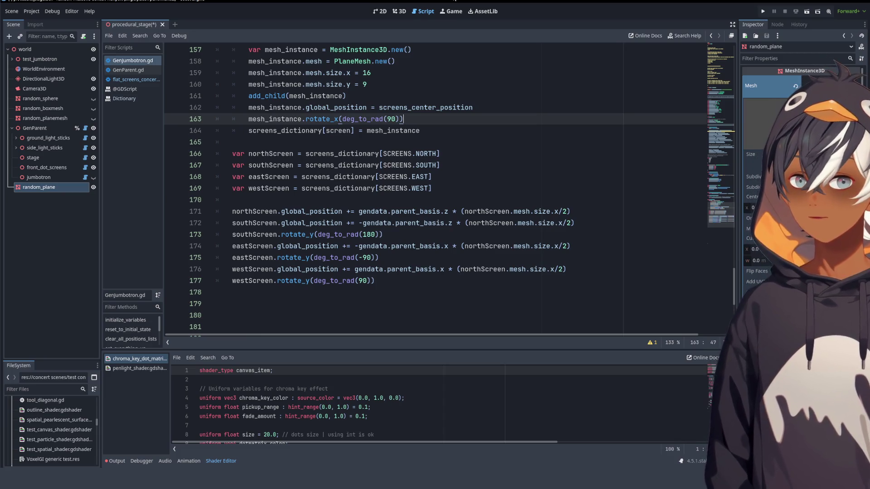
{"action": "left_click", "coordinate": [455, 144]}
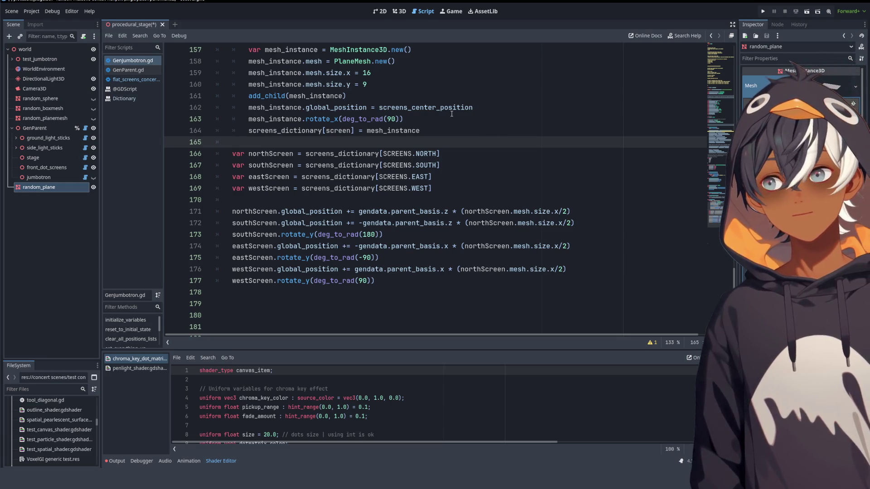
{"action": "left_click", "coordinate": [489, 187]}
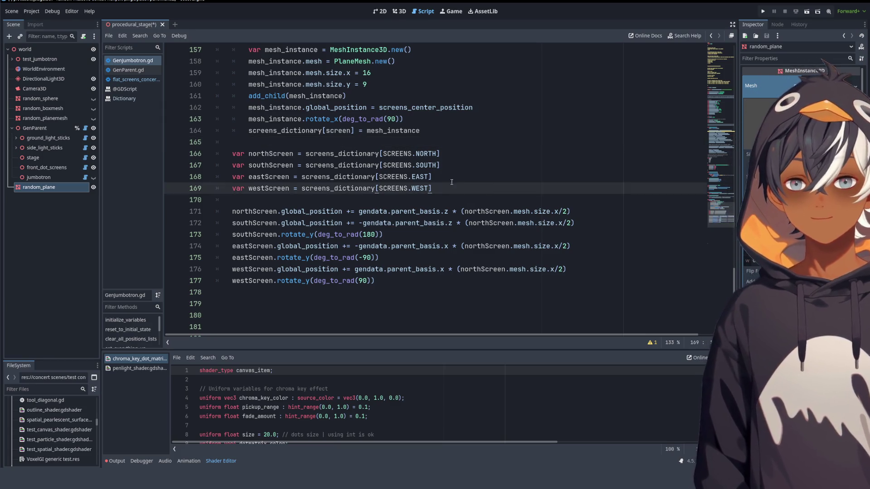
{"action": "left_click", "coordinate": [453, 165]}
{"action": "left_click", "coordinate": [457, 153]}
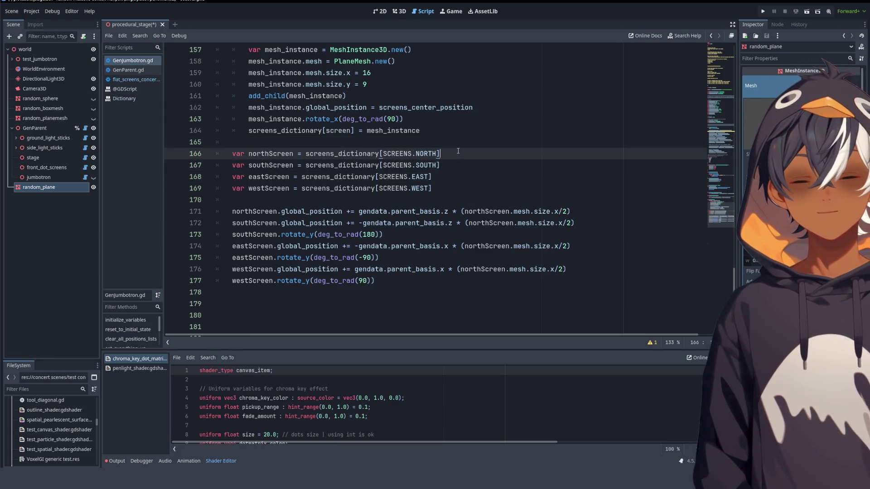
{"action": "left_click", "coordinate": [455, 161]}
{"action": "left_click", "coordinate": [455, 159]}
{"action": "left_click", "coordinate": [454, 161]}
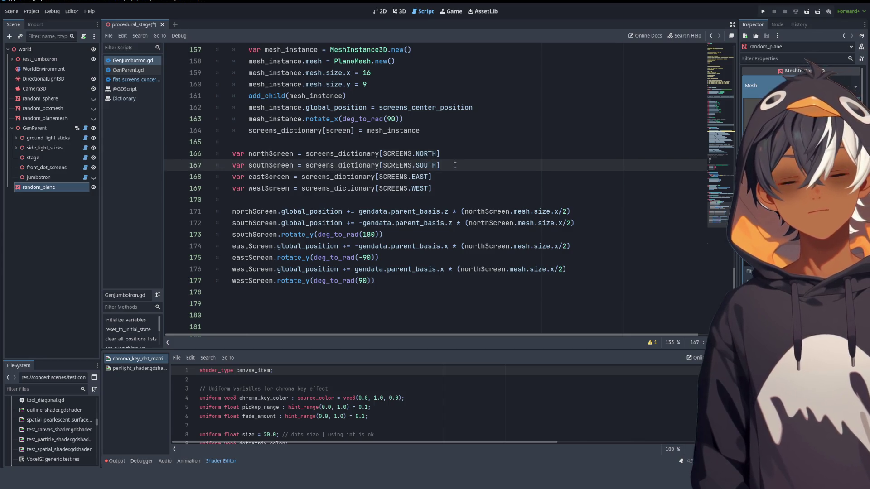
{"action": "left_click", "coordinate": [448, 175]}
{"action": "left_click", "coordinate": [444, 185]}
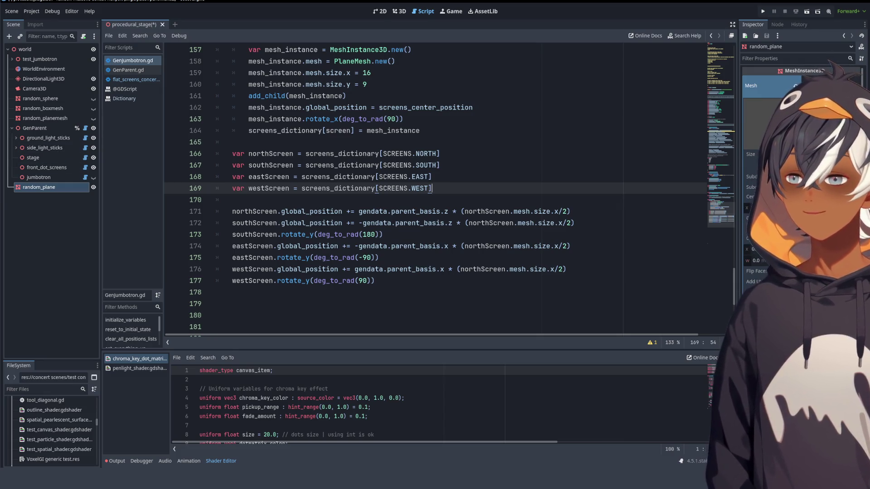
{"action": "left_click", "coordinate": [443, 180]}
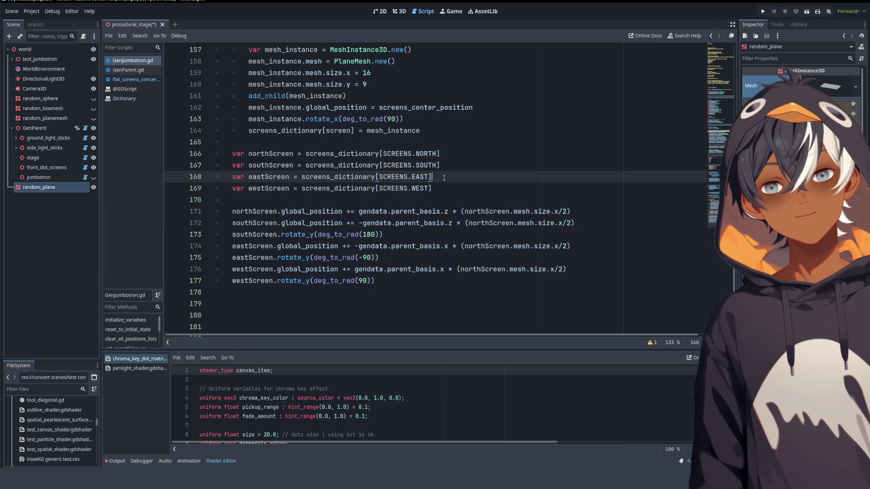
{"action": "left_click", "coordinate": [449, 164]}
{"action": "left_click", "coordinate": [450, 152]}
{"action": "left_click", "coordinate": [449, 164]}
{"action": "left_click", "coordinate": [451, 152]}
{"action": "left_click", "coordinate": [449, 163]}
{"action": "left_click", "coordinate": [449, 155]}
{"action": "left_click", "coordinate": [449, 164]}
{"action": "left_click", "coordinate": [450, 155]}
{"action": "left_click", "coordinate": [449, 164]}
{"action": "left_click", "coordinate": [449, 155]}
{"action": "left_click", "coordinate": [450, 163]}
{"action": "left_click", "coordinate": [450, 156]}
{"action": "left_click", "coordinate": [449, 164]}
{"action": "left_click", "coordinate": [449, 155]}
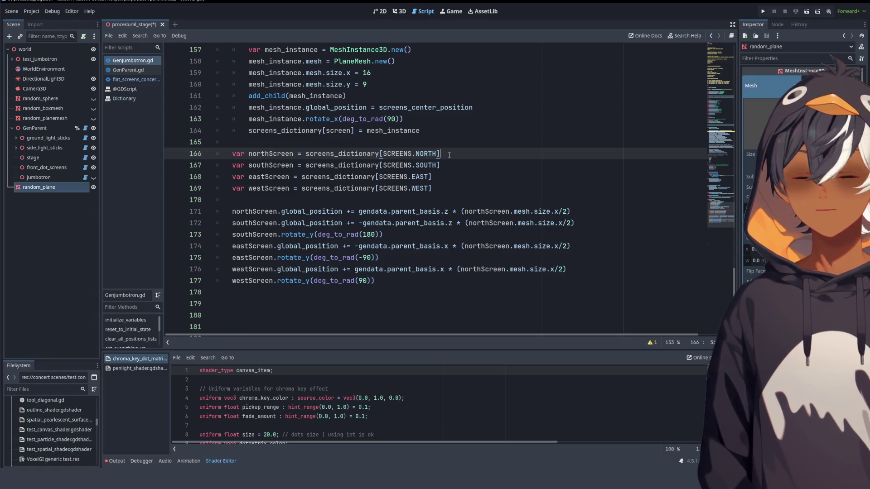
{"action": "key", "text": "Down"}
{"action": "key", "text": "Up"}
{"action": "key", "text": "Down"}
{"action": "key", "text": "Up"}
{"action": "key", "text": "Down"}
{"action": "key", "text": "Up"}
{"action": "key", "text": "Down"}
{"action": "key", "text": "Up"}
{"action": "key", "text": "Down"}
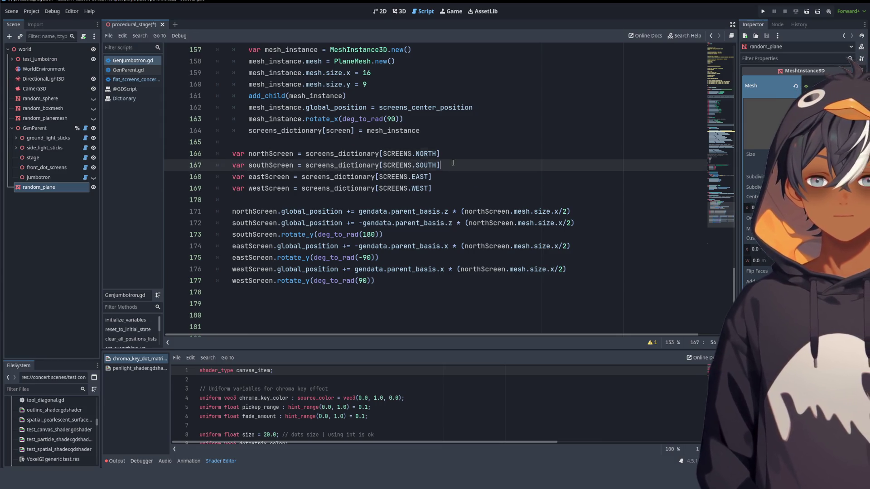
{"action": "key", "text": "Up"}
{"action": "key", "text": "Down"}
{"action": "key", "text": "Up"}
{"action": "key", "text": "Down"}
{"action": "key", "text": "Up"}
{"action": "key", "text": "Down"}
{"action": "key", "text": "Up"}
{"action": "key", "text": "Down"}
{"action": "key", "text": "Up"}
{"action": "key", "text": "Down"}
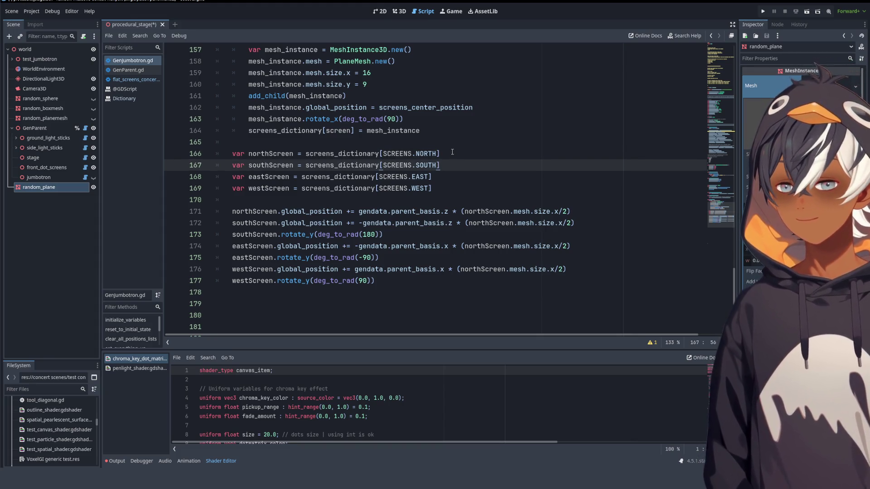
{"action": "key", "text": "Up"}
{"action": "key", "text": "Down"}
{"action": "key", "text": "Up"}
{"action": "key", "text": "Down"}
{"action": "key", "text": "Up"}
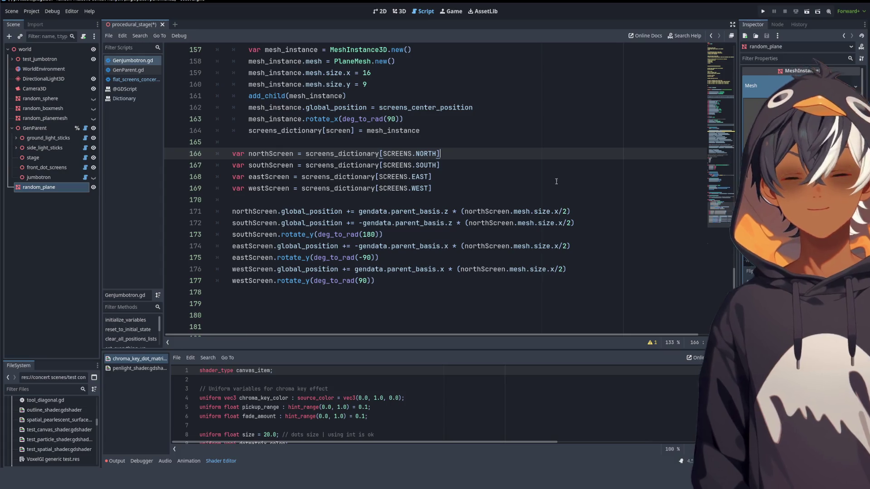
{"action": "key", "text": "Down"}
{"action": "key", "text": "Up"}
{"action": "key", "text": "Down"}
{"action": "key", "text": "Up"}
{"action": "key", "text": "Down"}
{"action": "key", "text": "Up"}
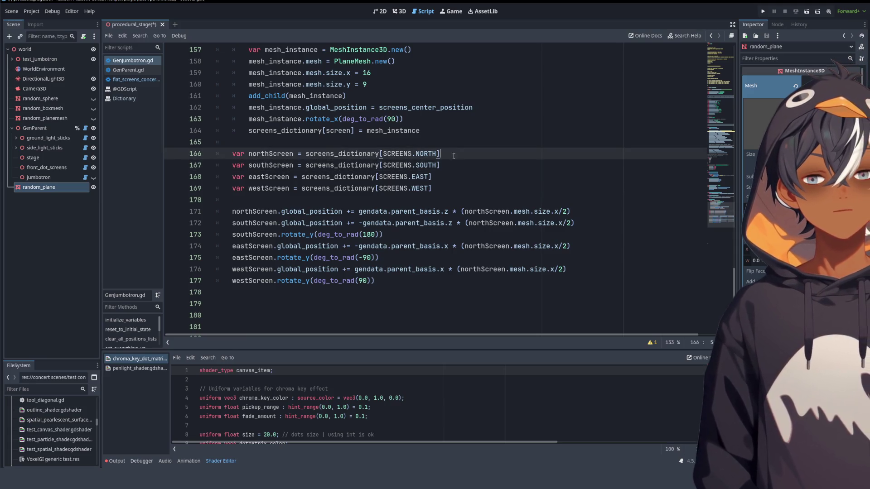
{"action": "left_click", "coordinate": [444, 180]}
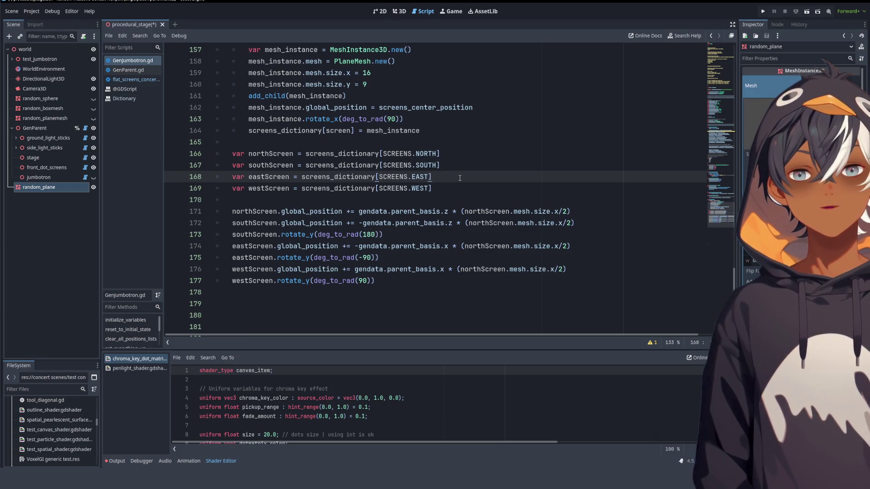
{"action": "left_click", "coordinate": [457, 186]}
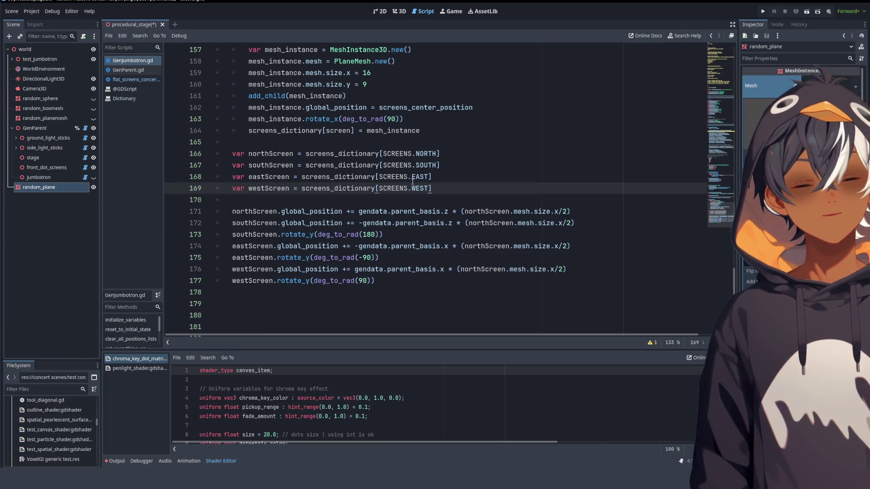
{"action": "left_click", "coordinate": [450, 181]}
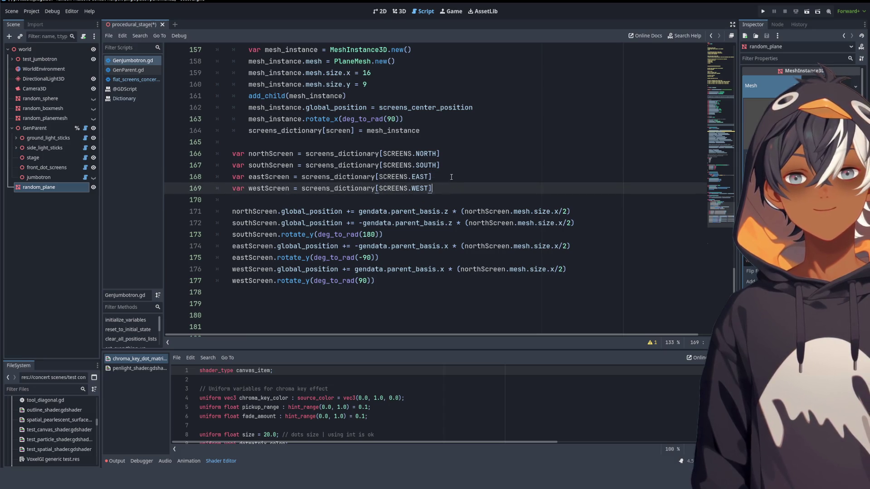
{"action": "left_click", "coordinate": [442, 188]}
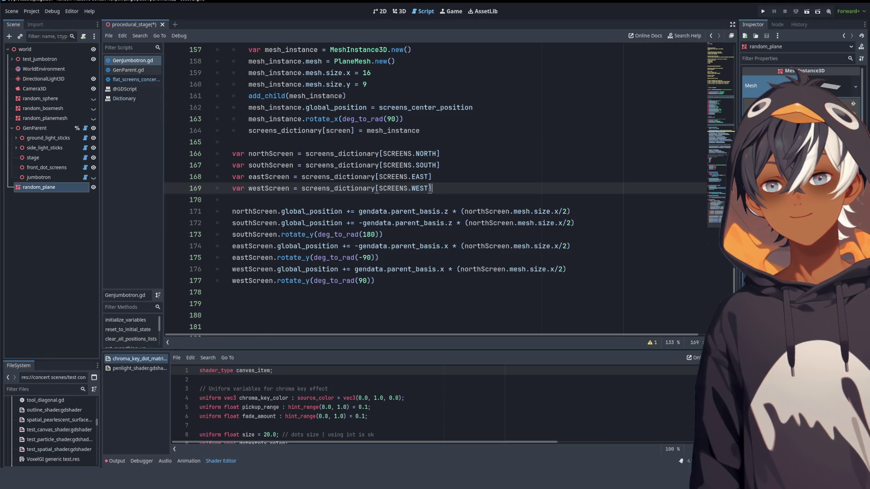
{"action": "key", "text": "Up"}
{"action": "key", "text": "Down"}
{"action": "key", "text": "Up"}
{"action": "key", "text": "Down"}
{"action": "key", "text": "Up"}
{"action": "key", "text": "Up"}
{"action": "key", "text": "Up"}
{"action": "key", "text": "Down"}
{"action": "left_click", "coordinate": [458, 153]}
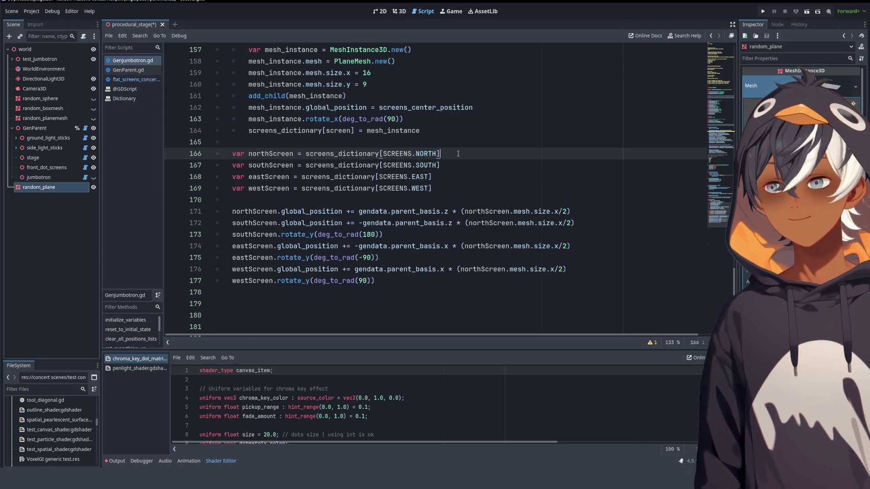
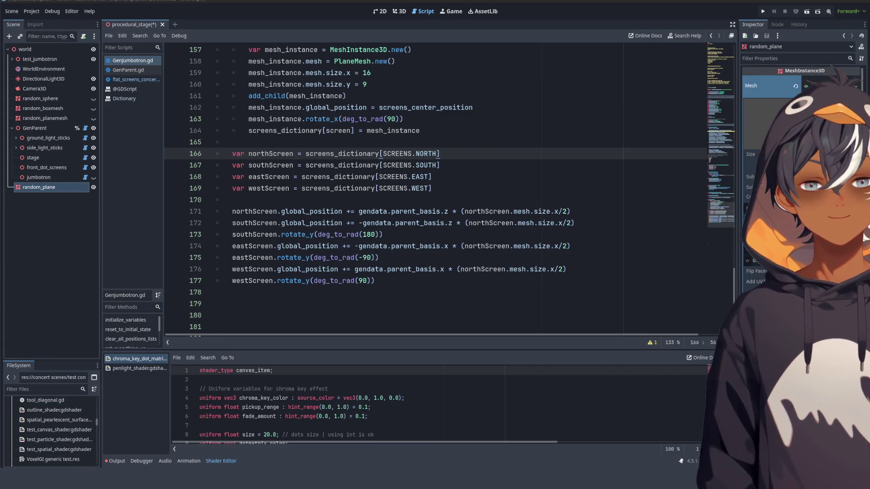
- Work through the screen lookup lines in GenJumbotron.gd and add the eastScreen global_position offset
{"action": "left_click", "coordinate": [480, 177]}
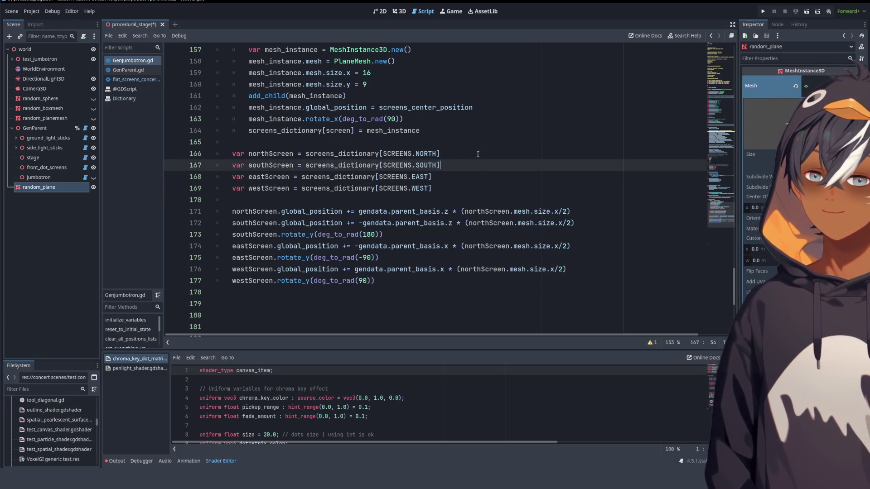
{"action": "left_click", "coordinate": [463, 188]}
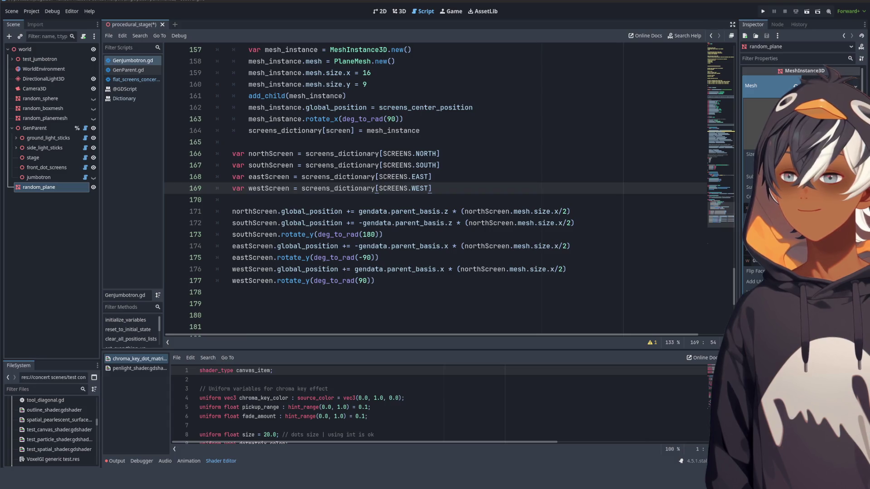
{"action": "left_click", "coordinate": [409, 154]}
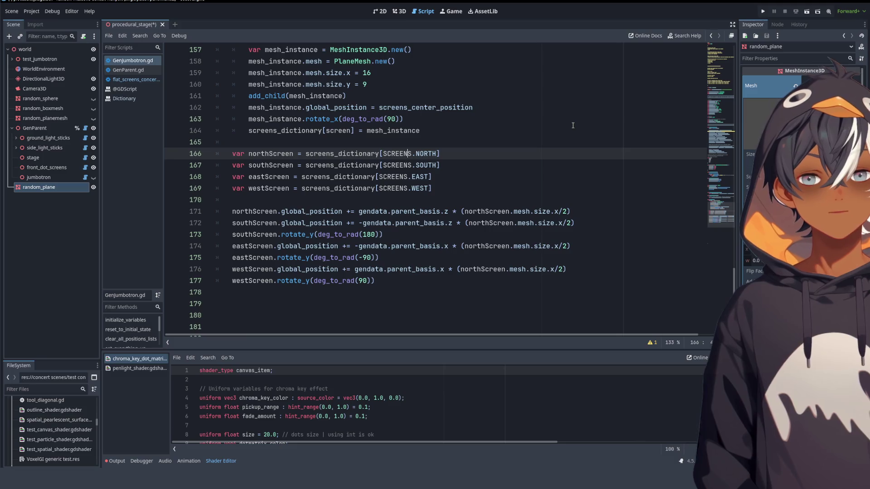
{"action": "left_click", "coordinate": [448, 123]}
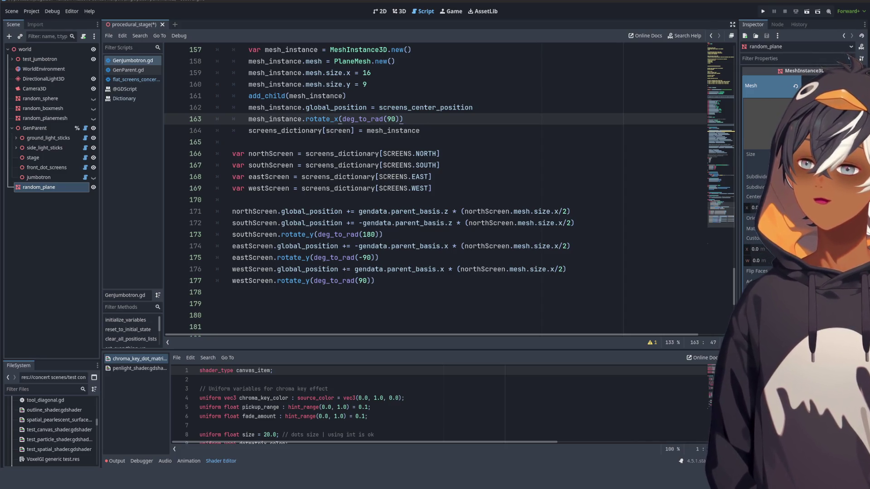
{"action": "left_click", "coordinate": [432, 176]}
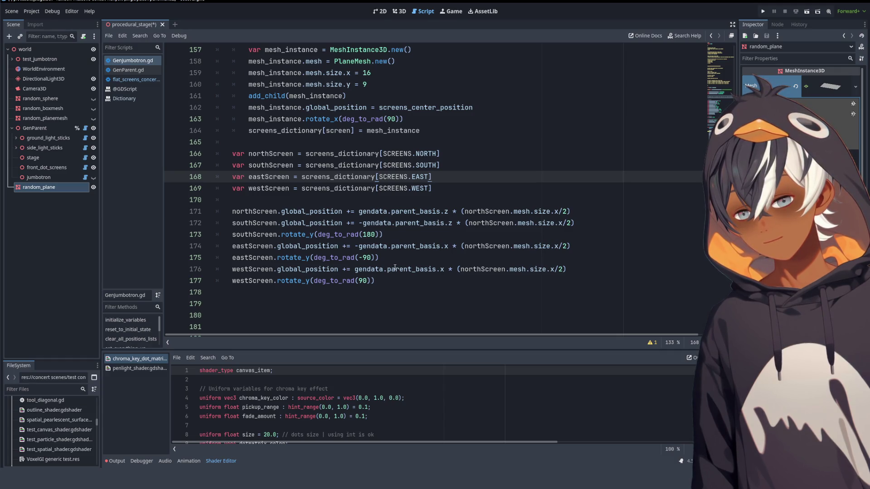
{"action": "left_click", "coordinate": [420, 246]}
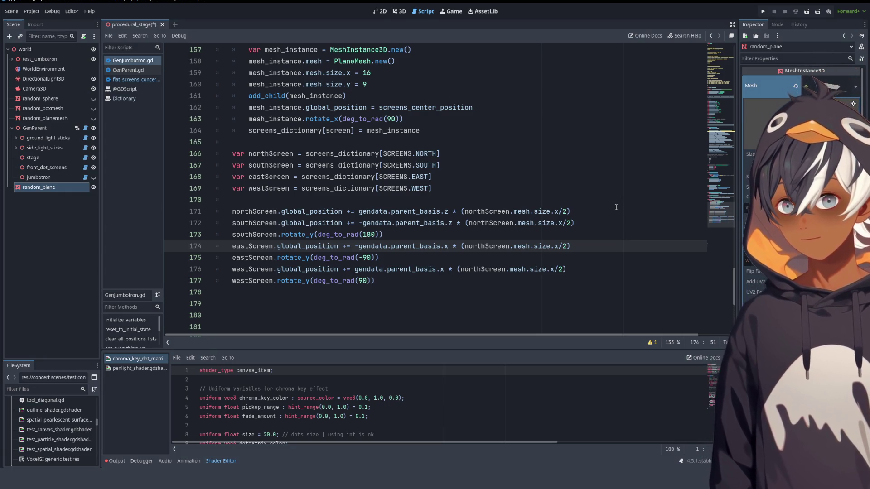
- Add the westScreen rotate_y, plus the southScreen offset and 180-degree rotation, then view the 3D scene
{"action": "key", "text": "Down"}
{"action": "key", "text": "Down"}
{"action": "key", "text": "Down"}
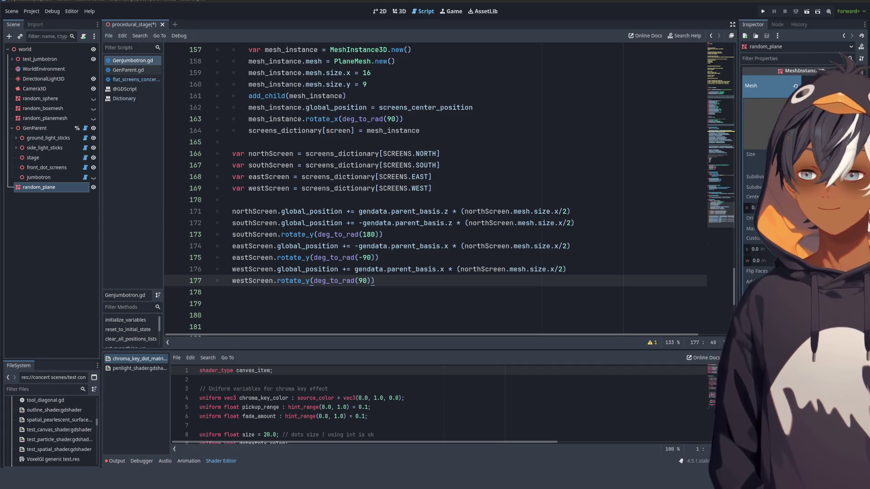
{"action": "left_click", "coordinate": [350, 177]}
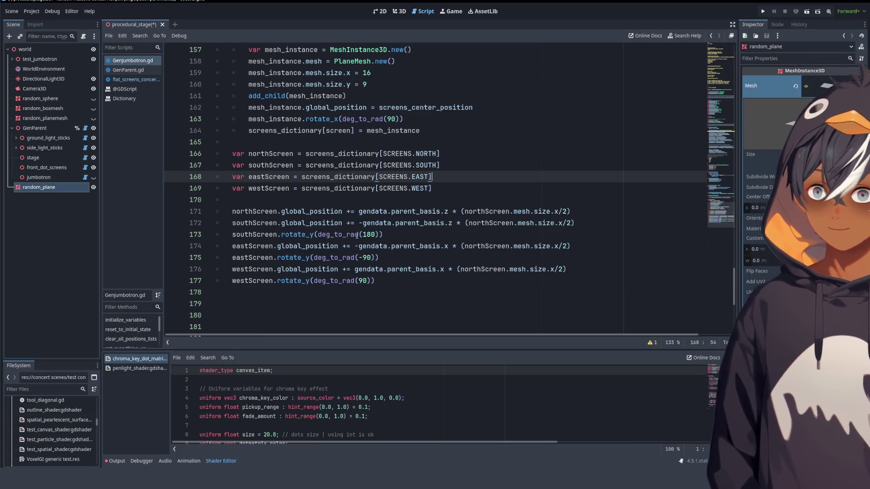
{"action": "left_click", "coordinate": [365, 223]}
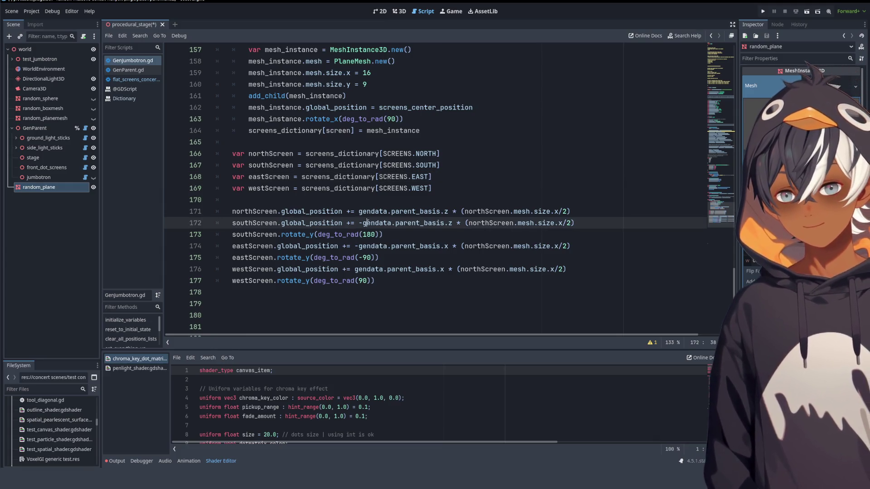
{"action": "left_click", "coordinate": [402, 234]}
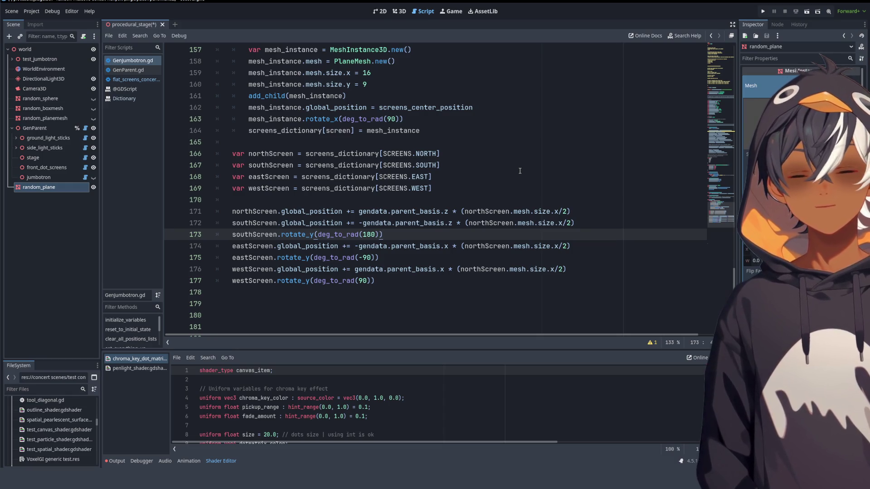
{"action": "scroll", "coordinate": [519, 171], "scroll_direction": "down", "scroll_amount": 3}
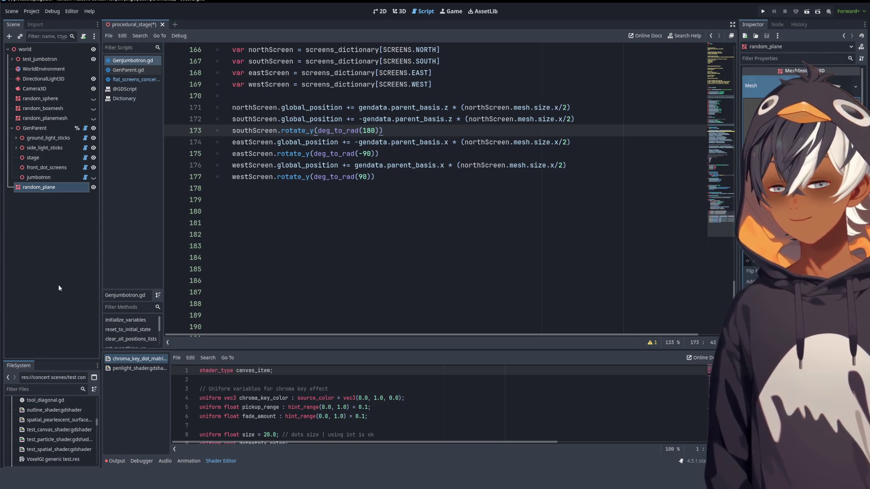
{"action": "left_click", "coordinate": [407, 180]}
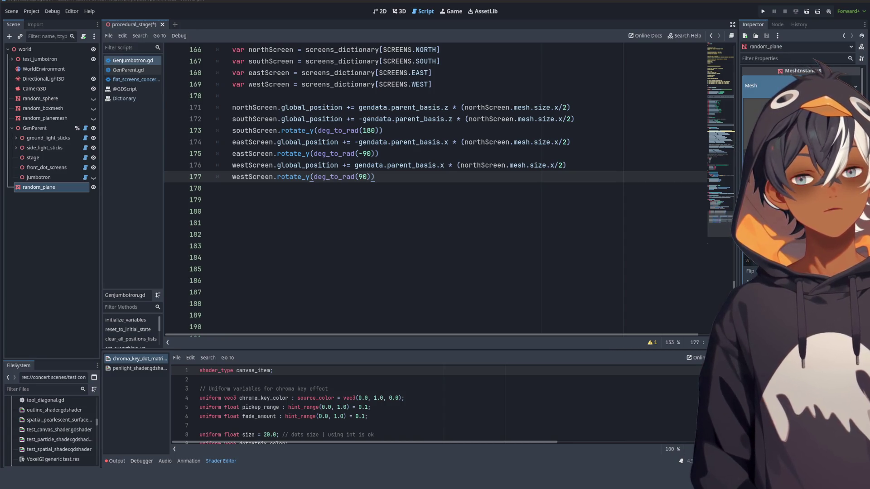
{"action": "left_click", "coordinate": [399, 11]}
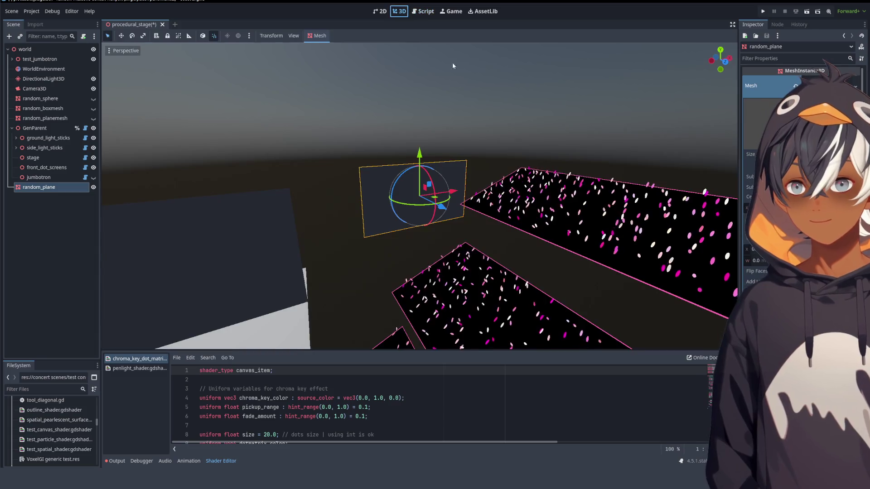
- Hide the test_jumbotron node and save the procedural_stage scene
{"action": "key", "text": "ctrl+s"}
{"action": "scroll", "coordinate": [388, 229], "scroll_direction": "down", "scroll_amount": 5}
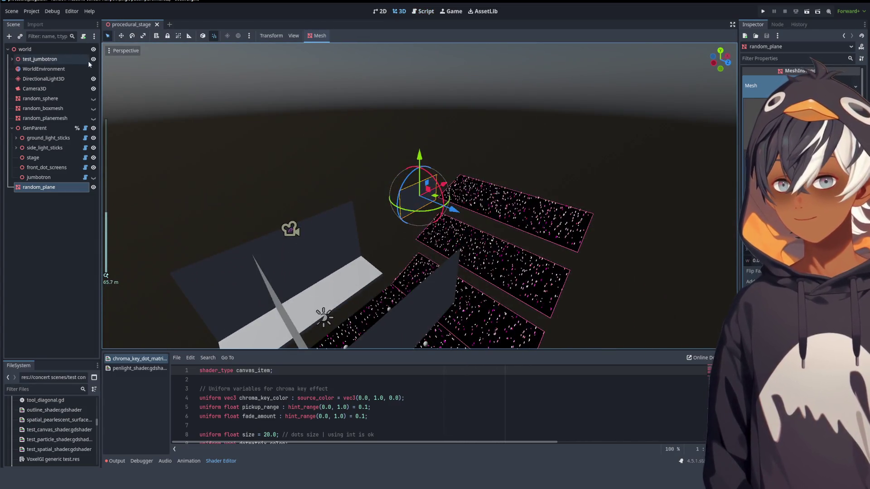
{"action": "left_click", "coordinate": [94, 58]}
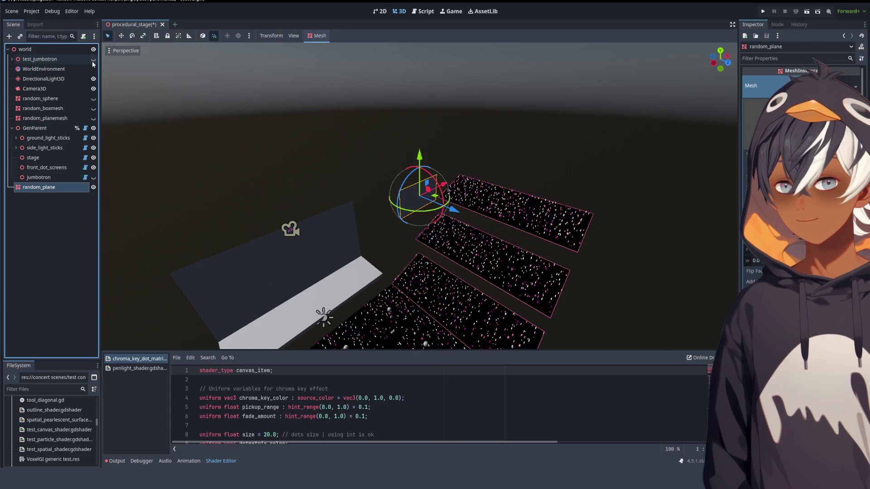
{"action": "scroll", "coordinate": [327, 236], "scroll_direction": "up", "scroll_amount": 3}
{"action": "mouse_move", "coordinate": [357, 192]}
{"action": "left_mouse_down"}
{"action": "mouse_move", "coordinate": [417, 192]}
{"action": "mouse_move", "coordinate": [394, 193]}
{"action": "left_mouse_up"}
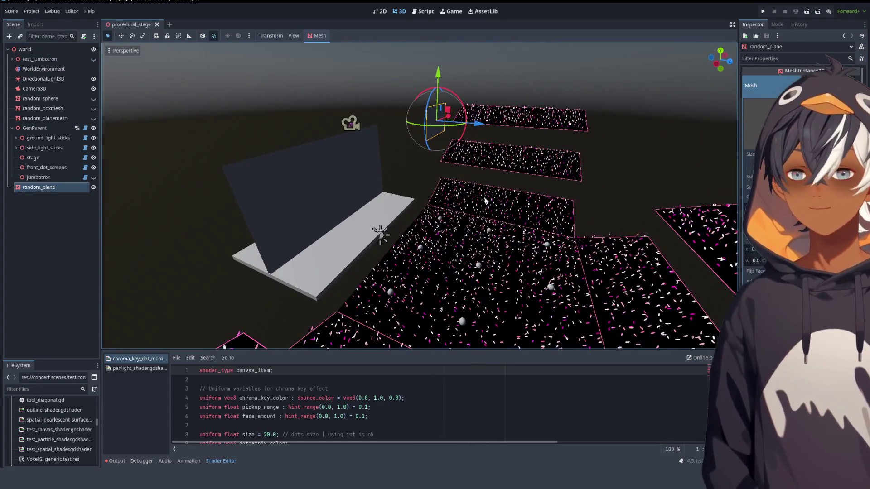
{"action": "key", "text": "ctrl+s"}
- Make the jumbotron node visible, orbit to check the panel above the stage, and save
{"action": "left_click", "coordinate": [93, 177]}
{"action": "mouse_move", "coordinate": [574, 196]}
{"action": "left_mouse_down"}
{"action": "mouse_move", "coordinate": [539, 194]}
{"action": "mouse_move", "coordinate": [592, 189]}
{"action": "mouse_move", "coordinate": [550, 187]}
{"action": "left_mouse_up"}
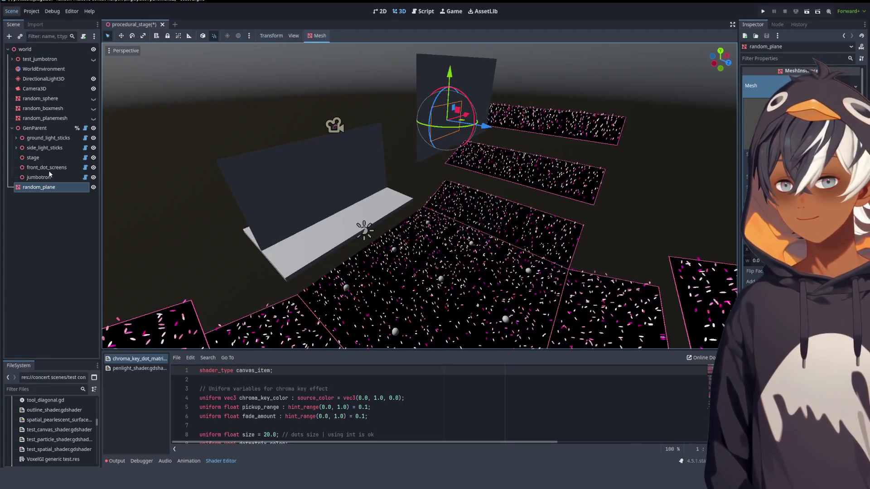
{"action": "key", "text": "ctrl+s"}
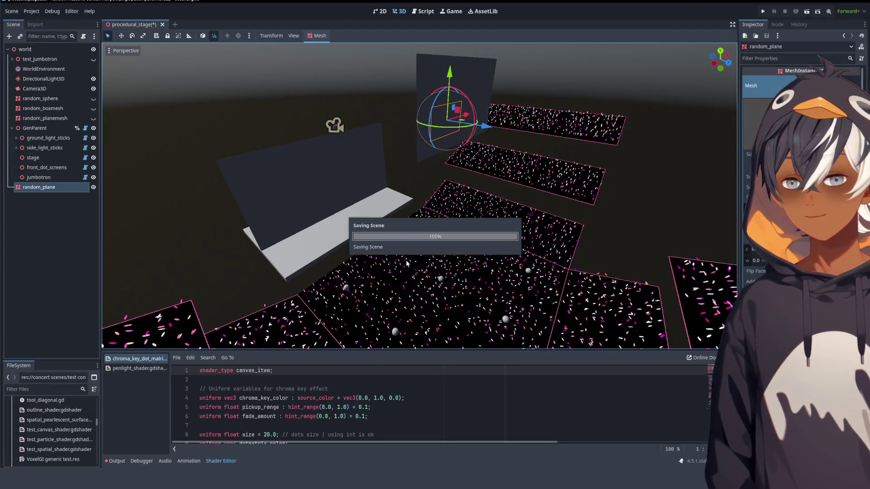
{"action": "scroll", "coordinate": [437, 164], "scroll_direction": "down", "scroll_amount": 5}
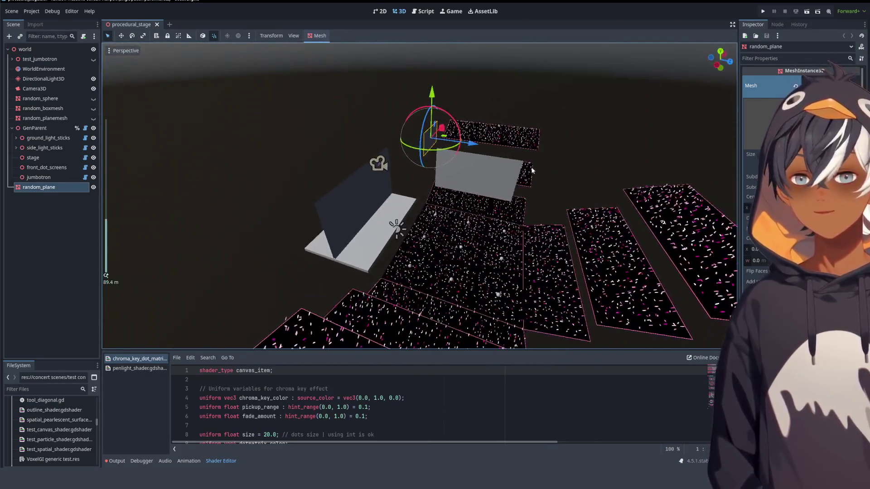
{"action": "scroll", "coordinate": [530, 168], "scroll_direction": "up", "scroll_amount": 3}
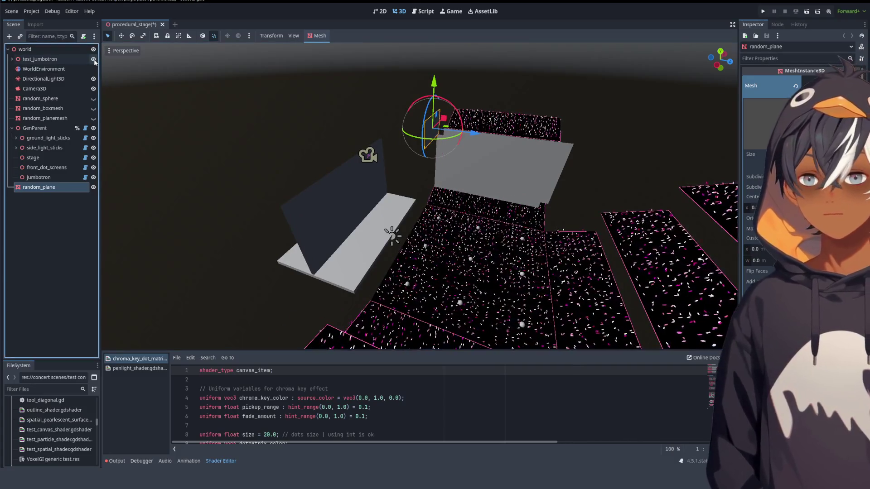
{"action": "left_click", "coordinate": [79, 186]}
{"action": "mouse_move", "coordinate": [408, 203]}
{"action": "left_mouse_down"}
{"action": "mouse_move", "coordinate": [554, 152]}
{"action": "mouse_move", "coordinate": [690, 155]}
{"action": "left_mouse_up"}
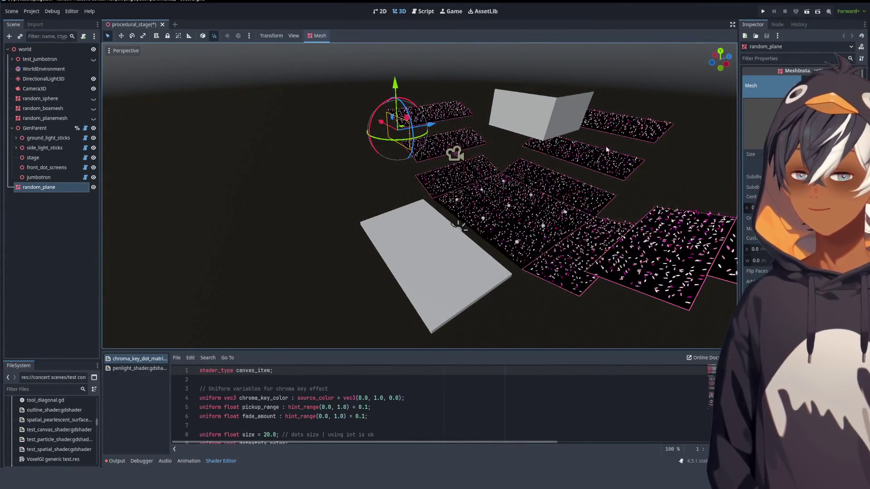
{"action": "scroll", "coordinate": [480, 215], "scroll_direction": "up", "scroll_amount": 4}
{"action": "left_click_drag", "start_coordinate": [479, 214], "coordinate": [482, 194]}
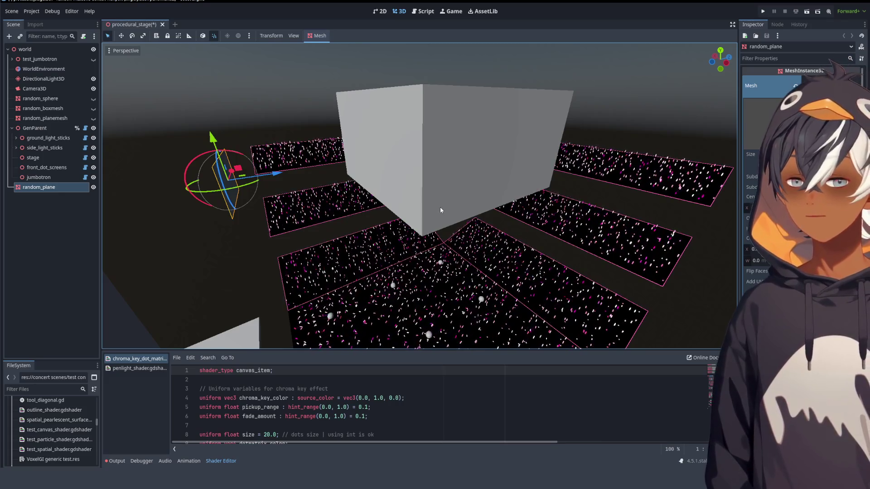
{"action": "mouse_move", "coordinate": [512, 230]}
{"action": "left_mouse_down"}
{"action": "mouse_move", "coordinate": [485, 216]}
{"action": "mouse_move", "coordinate": [281, 254]}
{"action": "mouse_move", "coordinate": [344, 149]}
{"action": "mouse_move", "coordinate": [265, 266]}
{"action": "mouse_move", "coordinate": [583, 198]}
{"action": "mouse_move", "coordinate": [387, 189]}
{"action": "mouse_move", "coordinate": [407, 185]}
{"action": "mouse_move", "coordinate": [430, 190]}
{"action": "mouse_move", "coordinate": [164, 222]}
{"action": "mouse_move", "coordinate": [205, 204]}
{"action": "mouse_move", "coordinate": [681, 204]}
{"action": "mouse_move", "coordinate": [531, 221]}
{"action": "mouse_move", "coordinate": [510, 184]}
{"action": "mouse_move", "coordinate": [421, 172]}
{"action": "mouse_move", "coordinate": [384, 194]}
{"action": "mouse_move", "coordinate": [415, 243]}
{"action": "mouse_move", "coordinate": [482, 175]}
{"action": "left_mouse_up"}
{"action": "scroll", "coordinate": [510, 183], "scroll_direction": "down", "scroll_amount": 5}
{"action": "scroll", "coordinate": [407, 231], "scroll_direction": "up", "scroll_amount": 2}
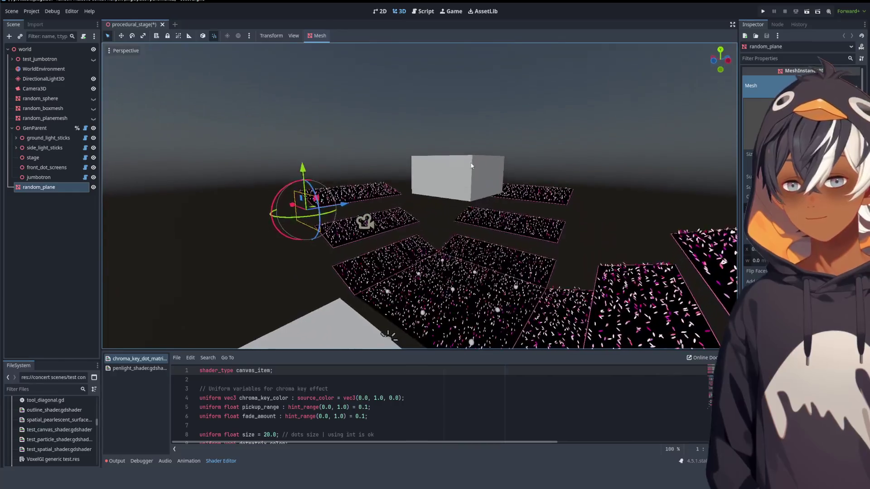
{"action": "left_click_drag", "start_coordinate": [559, 161], "coordinate": [593, 159]}
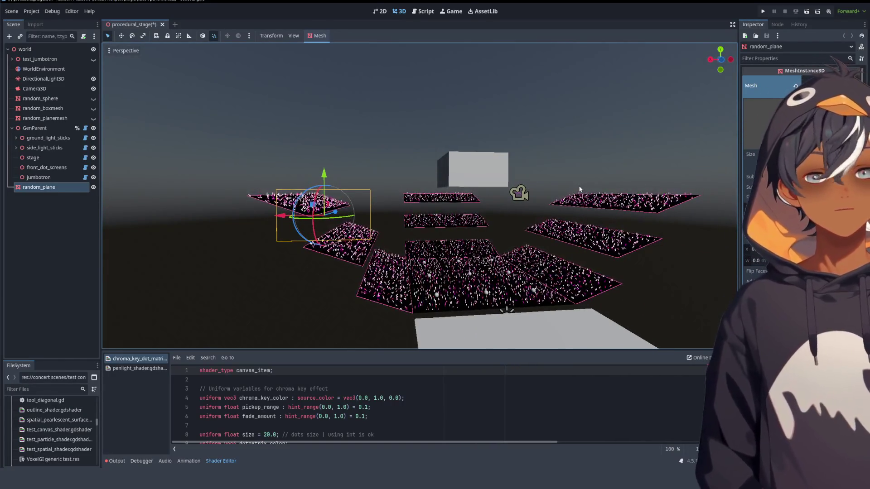
{"action": "left_click_drag", "start_coordinate": [631, 204], "coordinate": [538, 195]}
{"action": "scroll", "coordinate": [538, 194], "scroll_direction": "down", "scroll_amount": 5}
{"action": "scroll", "coordinate": [536, 189], "scroll_direction": "up", "scroll_amount": 5}
{"action": "scroll", "coordinate": [522, 197], "scroll_direction": "down", "scroll_amount": 3}
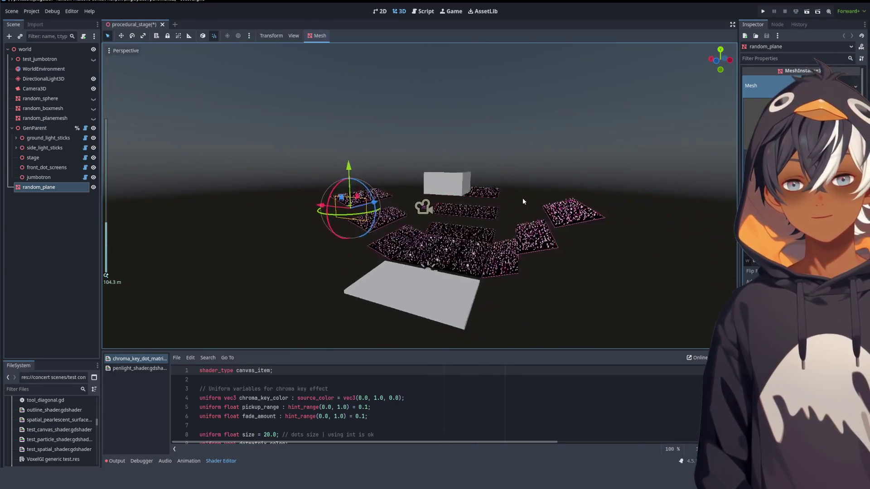
{"action": "mouse_move", "coordinate": [452, 89]}
{"action": "left_mouse_down"}
{"action": "mouse_move", "coordinate": [465, 259]}
{"action": "mouse_move", "coordinate": [457, 200]}
{"action": "mouse_move", "coordinate": [398, 218]}
{"action": "mouse_move", "coordinate": [379, 250]}
{"action": "mouse_move", "coordinate": [451, 242]}
{"action": "left_mouse_up"}
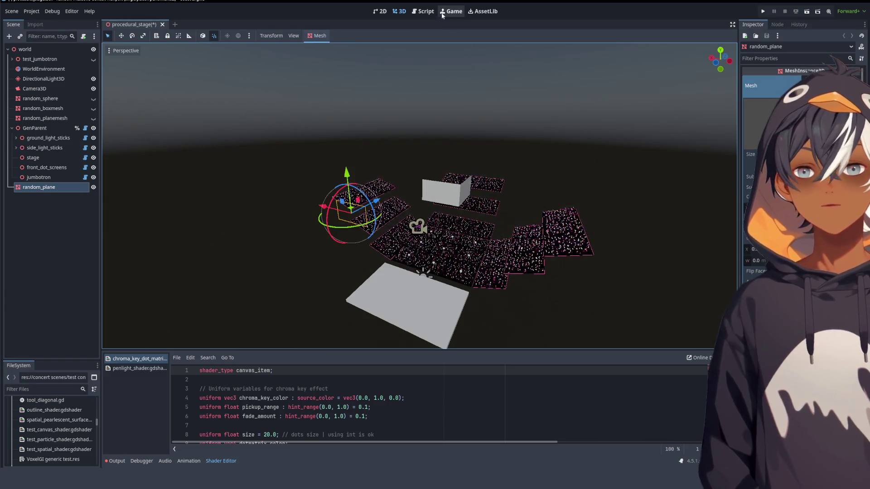
{"action": "left_click", "coordinate": [418, 13]}
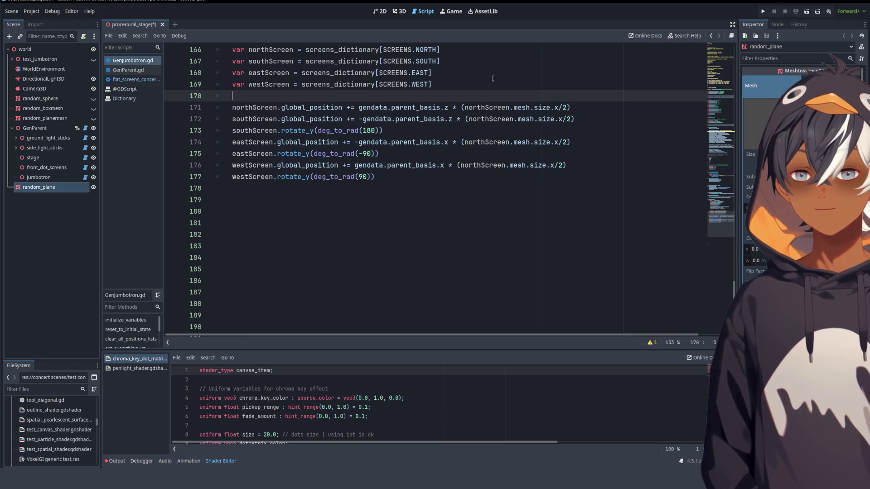
{"action": "left_click", "coordinate": [399, 11]}
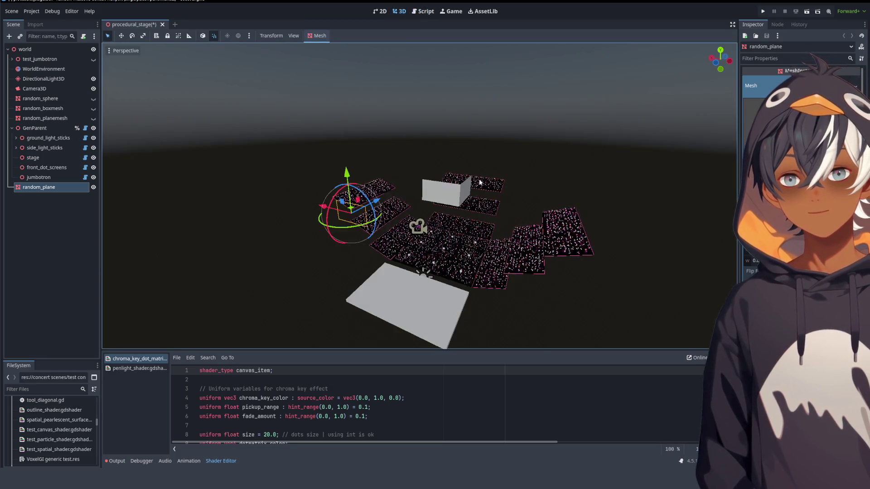
{"action": "scroll", "coordinate": [534, 164], "scroll_direction": "up", "scroll_amount": 3}
{"action": "mouse_move", "coordinate": [534, 164]}
{"action": "left_mouse_down"}
{"action": "mouse_move", "coordinate": [555, 140]}
{"action": "mouse_move", "coordinate": [507, 140]}
{"action": "left_mouse_up"}
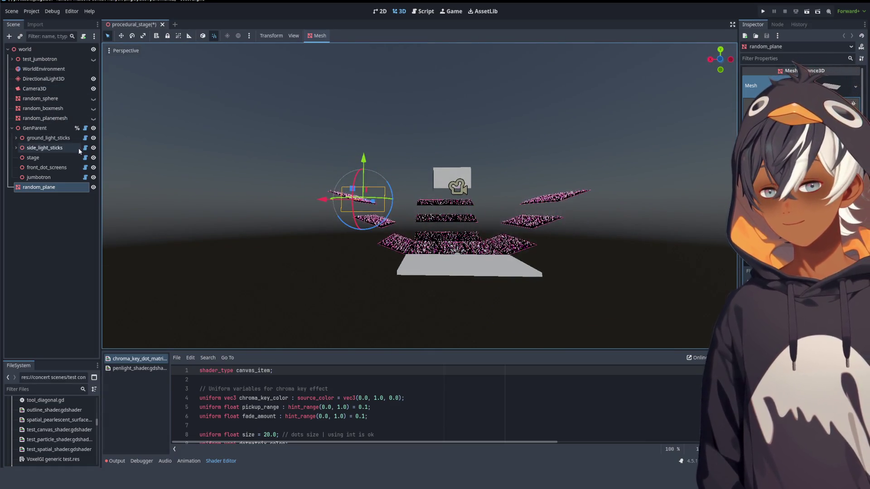
- Select GenParent to show its Gendata settings, and inspect the crowd layout from Rear Orthogonal and perspective views
{"action": "left_click", "coordinate": [49, 130]}
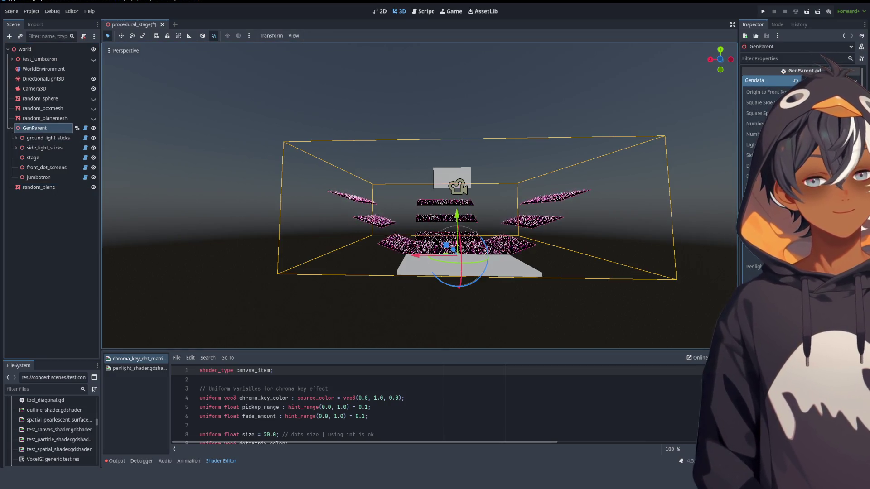
{"action": "mouse_move", "coordinate": [435, 172]}
{"action": "left_mouse_down"}
{"action": "mouse_move", "coordinate": [373, 159]}
{"action": "mouse_move", "coordinate": [734, 108]}
{"action": "left_mouse_up"}
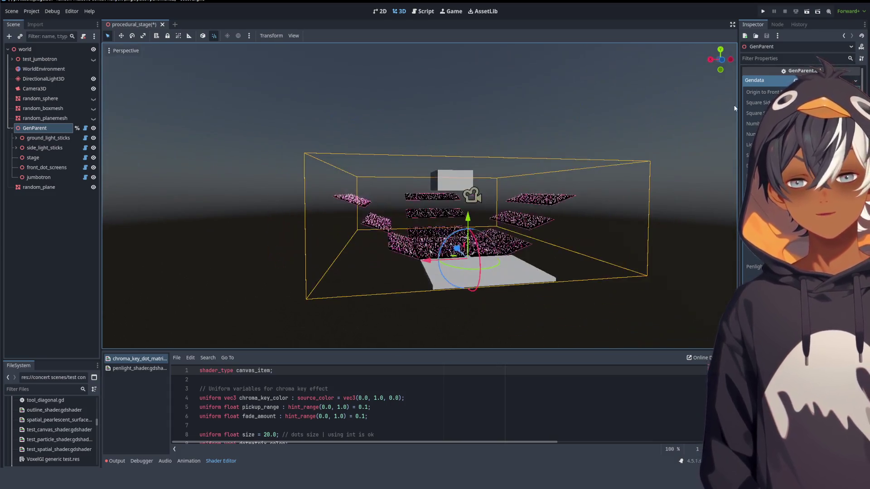
{"action": "left_click", "coordinate": [724, 65]}
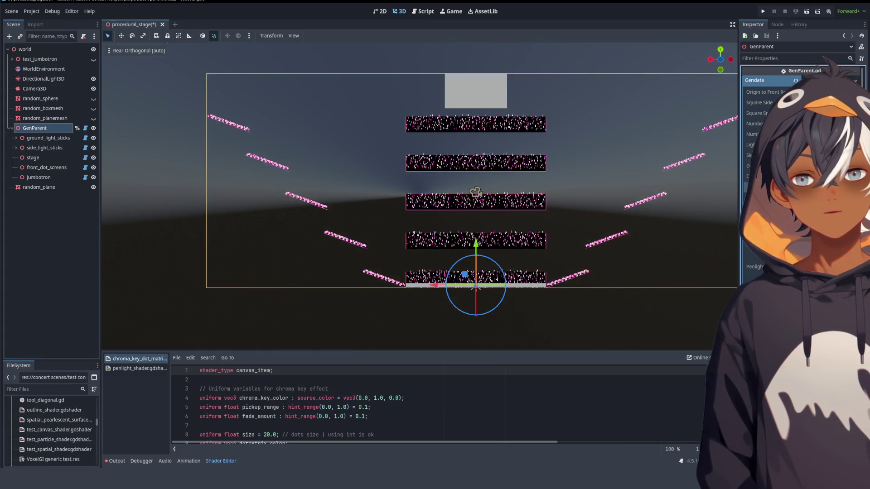
{"action": "mouse_move", "coordinate": [581, 156]}
{"action": "left_mouse_down"}
{"action": "mouse_move", "coordinate": [512, 172]}
{"action": "mouse_move", "coordinate": [520, 165]}
{"action": "mouse_move", "coordinate": [477, 172]}
{"action": "mouse_move", "coordinate": [441, 163]}
{"action": "mouse_move", "coordinate": [402, 181]}
{"action": "mouse_move", "coordinate": [384, 168]}
{"action": "mouse_move", "coordinate": [388, 178]}
{"action": "mouse_move", "coordinate": [451, 184]}
{"action": "mouse_move", "coordinate": [605, 179]}
{"action": "mouse_move", "coordinate": [482, 162]}
{"action": "mouse_move", "coordinate": [455, 162]}
{"action": "mouse_move", "coordinate": [419, 182]}
{"action": "mouse_move", "coordinate": [422, 171]}
{"action": "left_mouse_up"}
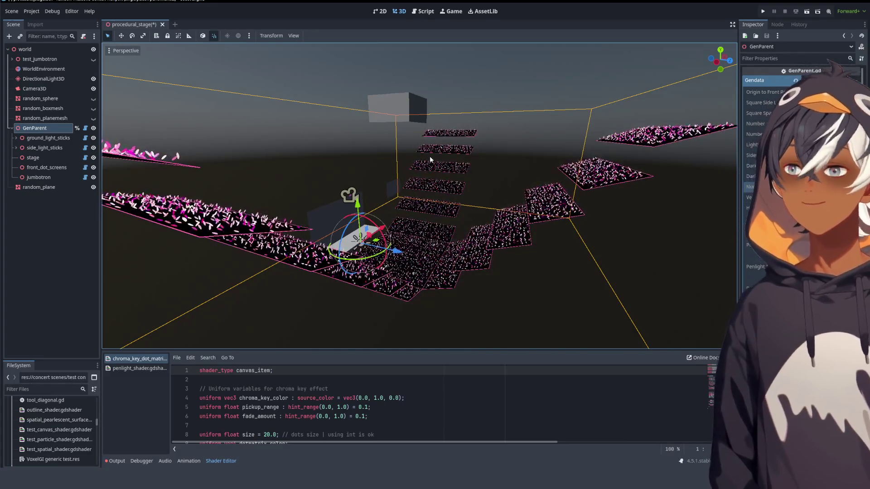
{"action": "mouse_move", "coordinate": [339, 155]}
{"action": "left_mouse_down"}
{"action": "mouse_move", "coordinate": [377, 167]}
{"action": "mouse_move", "coordinate": [482, 151]}
{"action": "mouse_move", "coordinate": [485, 135]}
{"action": "mouse_move", "coordinate": [472, 146]}
{"action": "mouse_move", "coordinate": [525, 168]}
{"action": "mouse_move", "coordinate": [515, 209]}
{"action": "mouse_move", "coordinate": [474, 128]}
{"action": "mouse_move", "coordinate": [302, 169]}
{"action": "mouse_move", "coordinate": [525, 175]}
{"action": "mouse_move", "coordinate": [506, 224]}
{"action": "mouse_move", "coordinate": [340, 217]}
{"action": "left_mouse_up"}
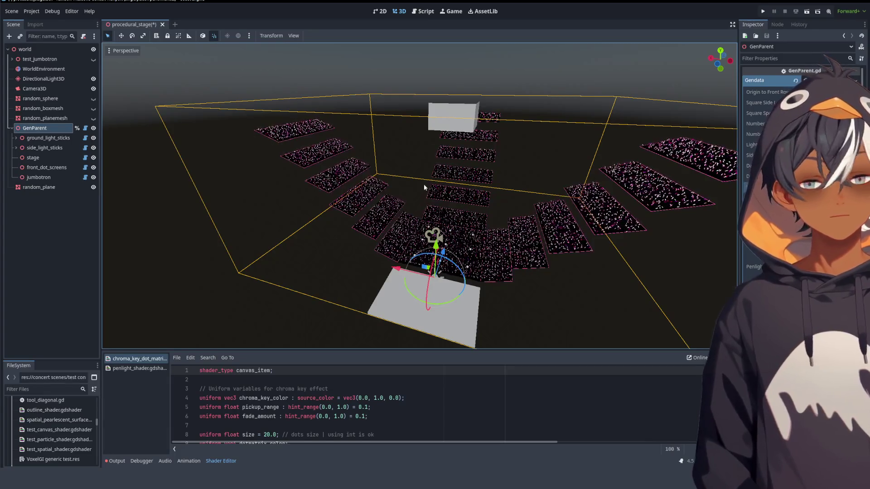
{"action": "scroll", "coordinate": [472, 194], "scroll_direction": "up", "scroll_amount": 5}
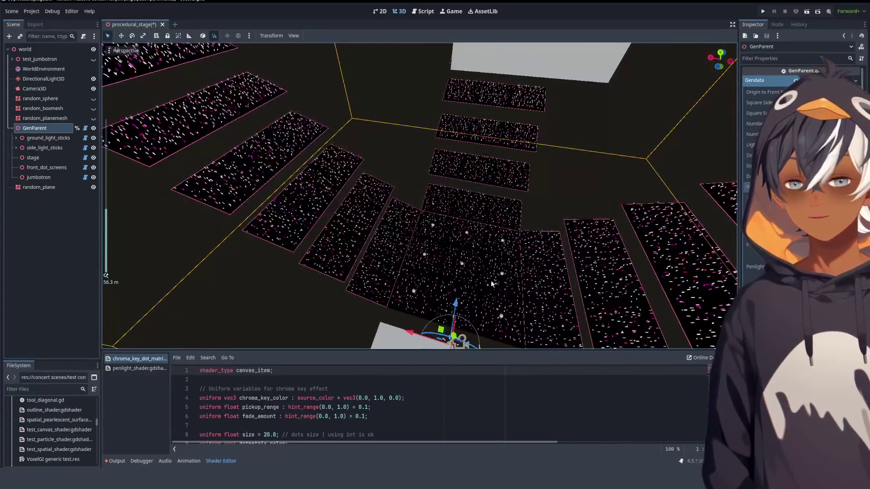
{"action": "scroll", "coordinate": [491, 280], "scroll_direction": "down", "scroll_amount": 7}
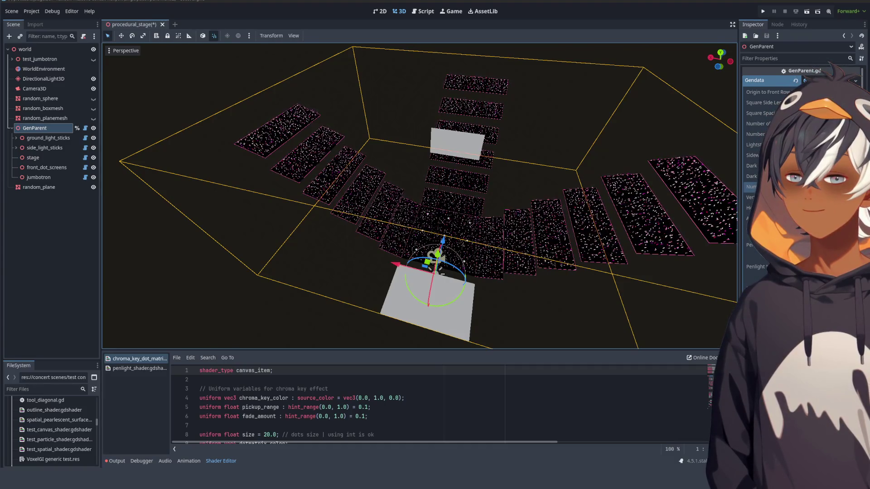
- Deselect and reselect GenParent so the crowd planes regenerate in a new arrangement
{"action": "left_click", "coordinate": [477, 213]}
{"action": "mouse_move", "coordinate": [477, 214]}
{"action": "left_mouse_down"}
{"action": "mouse_move", "coordinate": [511, 173]}
{"action": "mouse_move", "coordinate": [505, 154]}
{"action": "left_mouse_up"}
{"action": "left_click", "coordinate": [48, 128]}
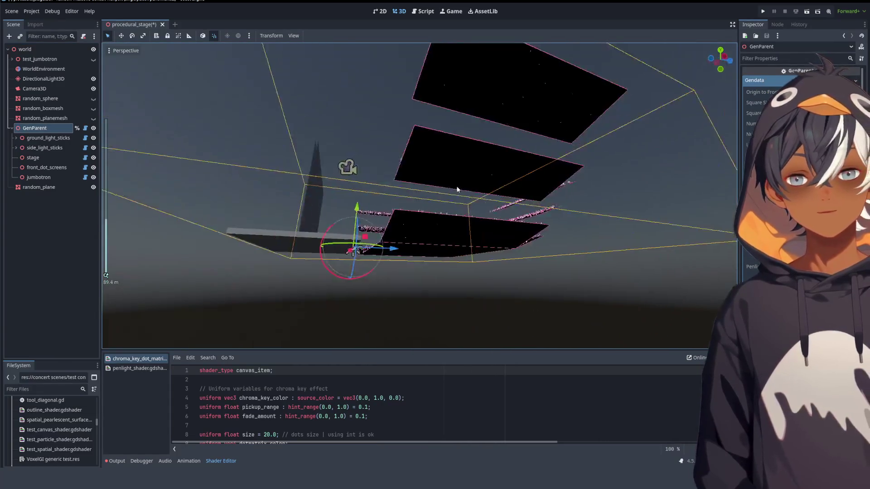
{"action": "scroll", "coordinate": [430, 216], "scroll_direction": "up", "scroll_amount": 3}
{"action": "mouse_move", "coordinate": [429, 212]}
{"action": "left_mouse_down"}
{"action": "mouse_move", "coordinate": [465, 195]}
{"action": "mouse_move", "coordinate": [502, 216]}
{"action": "mouse_move", "coordinate": [583, 191]}
{"action": "mouse_move", "coordinate": [463, 215]}
{"action": "left_mouse_up"}
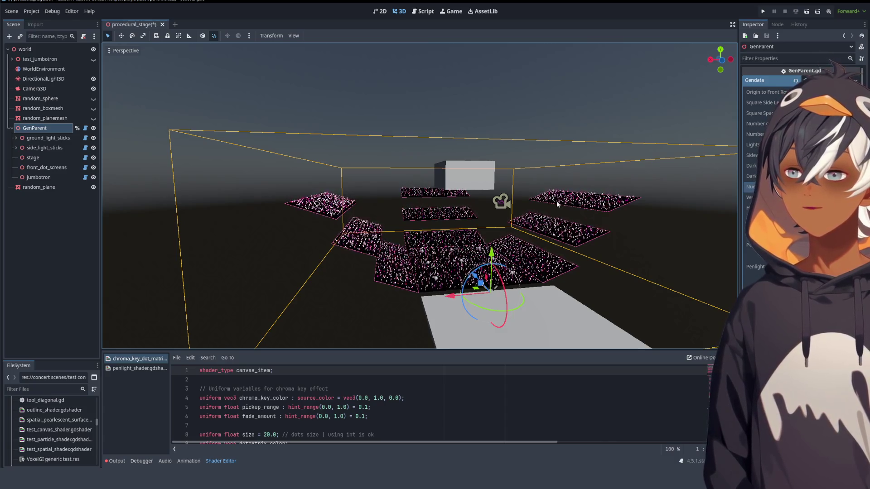
- Orbit and zoom around the new crowd layout and the grey jumbotron box
{"action": "left_click_drag", "start_coordinate": [380, 192], "coordinate": [335, 201]}
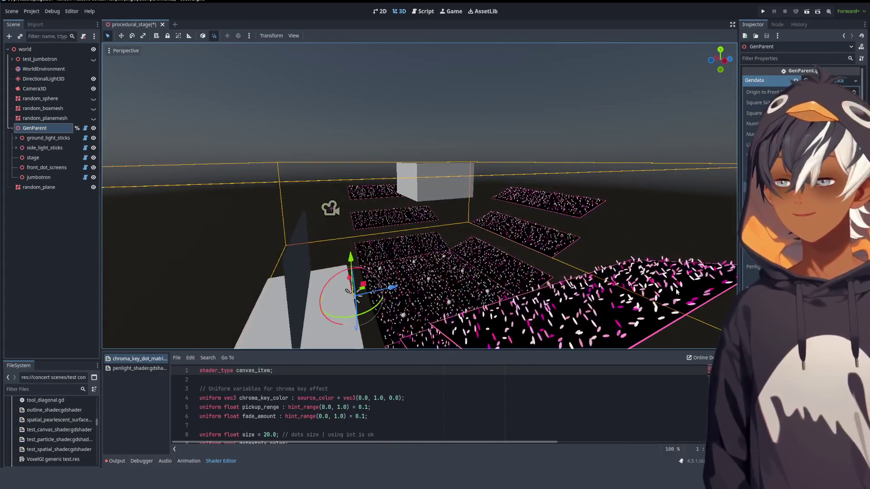
{"action": "mouse_move", "coordinate": [398, 204]}
{"action": "left_mouse_down"}
{"action": "mouse_move", "coordinate": [458, 238]}
{"action": "mouse_move", "coordinate": [423, 140]}
{"action": "mouse_move", "coordinate": [565, 193]}
{"action": "mouse_move", "coordinate": [489, 197]}
{"action": "mouse_move", "coordinate": [482, 142]}
{"action": "mouse_move", "coordinate": [381, 164]}
{"action": "mouse_move", "coordinate": [489, 172]}
{"action": "left_mouse_up"}
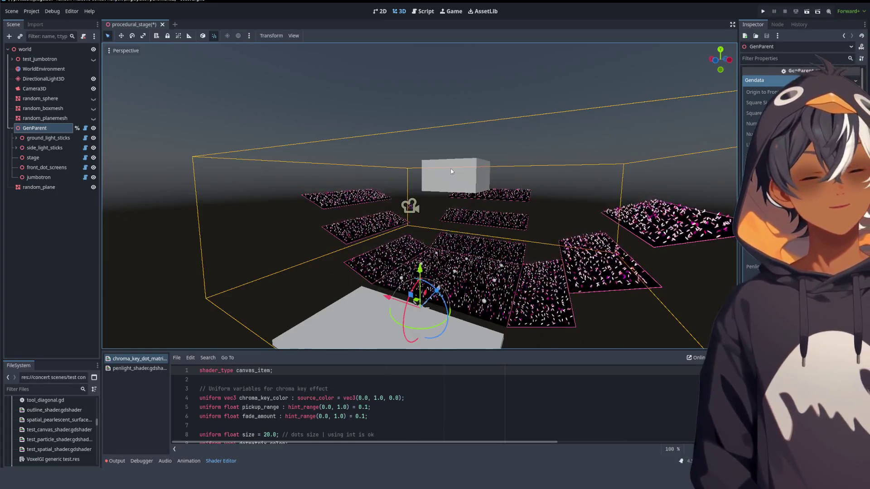
{"action": "mouse_move", "coordinate": [451, 169]}
{"action": "left_mouse_down"}
{"action": "mouse_move", "coordinate": [518, 212]}
{"action": "mouse_move", "coordinate": [455, 179]}
{"action": "mouse_move", "coordinate": [431, 227]}
{"action": "mouse_move", "coordinate": [349, 158]}
{"action": "mouse_move", "coordinate": [430, 206]}
{"action": "left_mouse_up"}
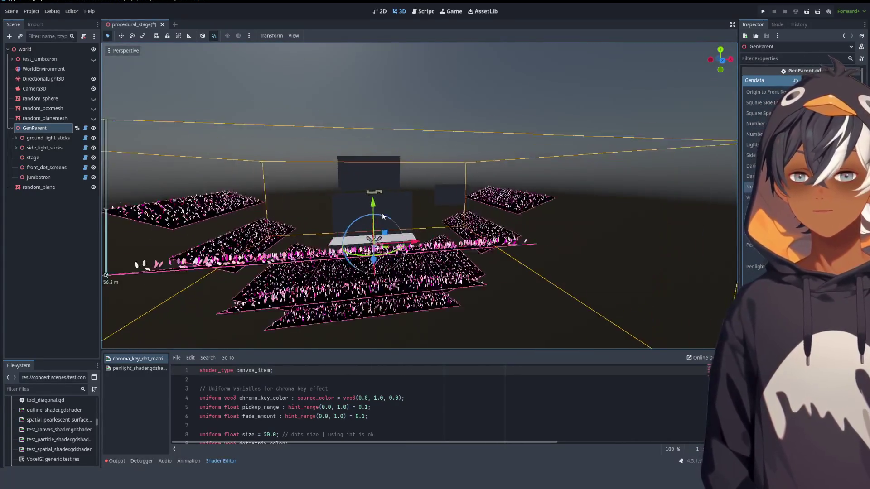
{"action": "scroll", "coordinate": [390, 237], "scroll_direction": "up", "scroll_amount": 5}
{"action": "scroll", "coordinate": [368, 224], "scroll_direction": "down", "scroll_amount": 2}
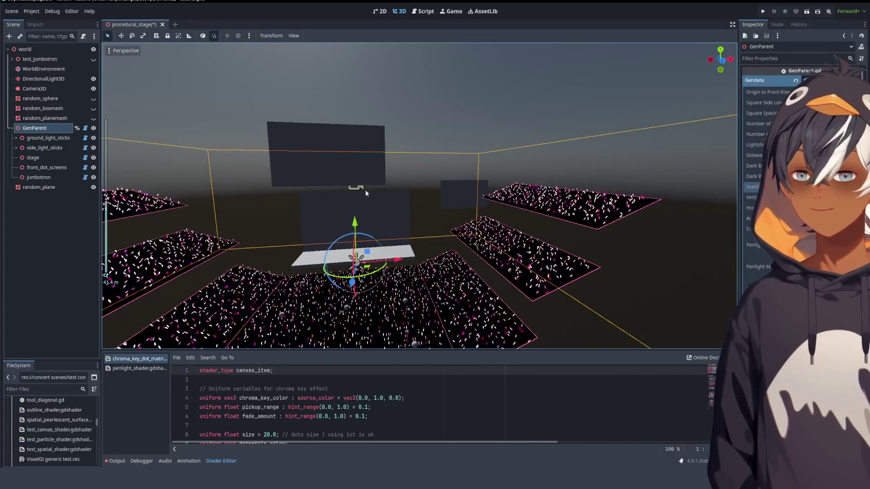
{"action": "mouse_move", "coordinate": [300, 151]}
{"action": "left_mouse_down"}
{"action": "mouse_move", "coordinate": [289, 154]}
{"action": "mouse_move", "coordinate": [413, 162]}
{"action": "left_mouse_up"}
{"action": "scroll", "coordinate": [412, 162], "scroll_direction": "down", "scroll_amount": 5}
{"action": "mouse_move", "coordinate": [501, 159]}
{"action": "left_mouse_down"}
{"action": "mouse_move", "coordinate": [444, 185]}
{"action": "mouse_move", "coordinate": [555, 144]}
{"action": "mouse_move", "coordinate": [367, 154]}
{"action": "left_mouse_up"}
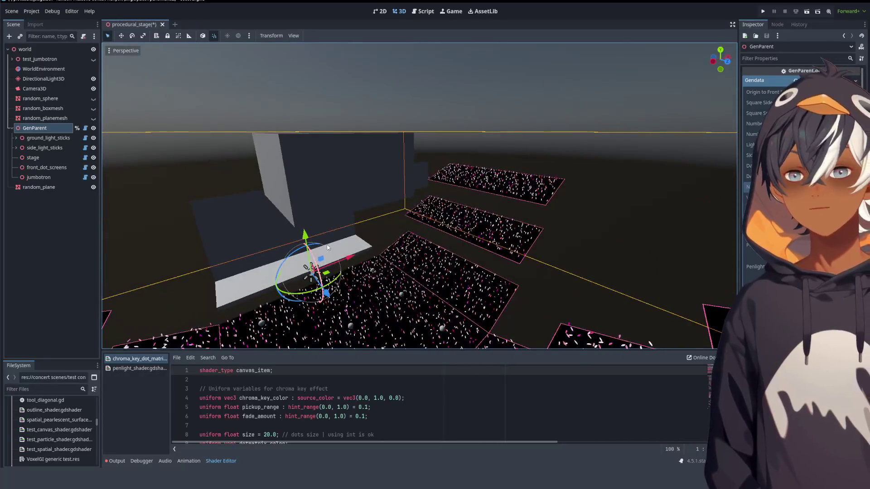
{"action": "scroll", "coordinate": [542, 232], "scroll_direction": "down", "scroll_amount": 5}
{"action": "mouse_move", "coordinate": [542, 232]}
{"action": "left_mouse_down"}
{"action": "mouse_move", "coordinate": [514, 213]}
{"action": "mouse_move", "coordinate": [439, 222]}
{"action": "mouse_move", "coordinate": [458, 232]}
{"action": "left_mouse_up"}
{"action": "scroll", "coordinate": [500, 214], "scroll_direction": "up", "scroll_amount": 2}
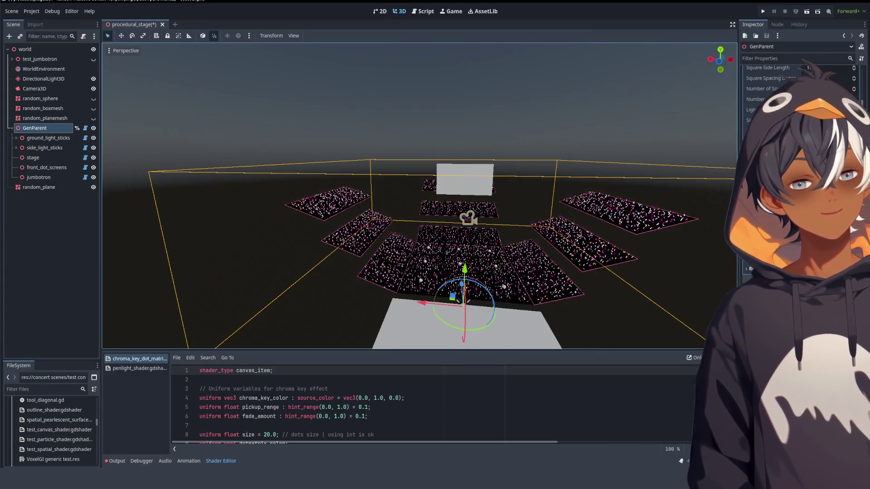
{"action": "mouse_move", "coordinate": [458, 233]}
{"action": "left_mouse_down"}
{"action": "mouse_move", "coordinate": [443, 178]}
{"action": "mouse_move", "coordinate": [515, 217]}
{"action": "mouse_move", "coordinate": [561, 202]}
{"action": "left_mouse_up"}
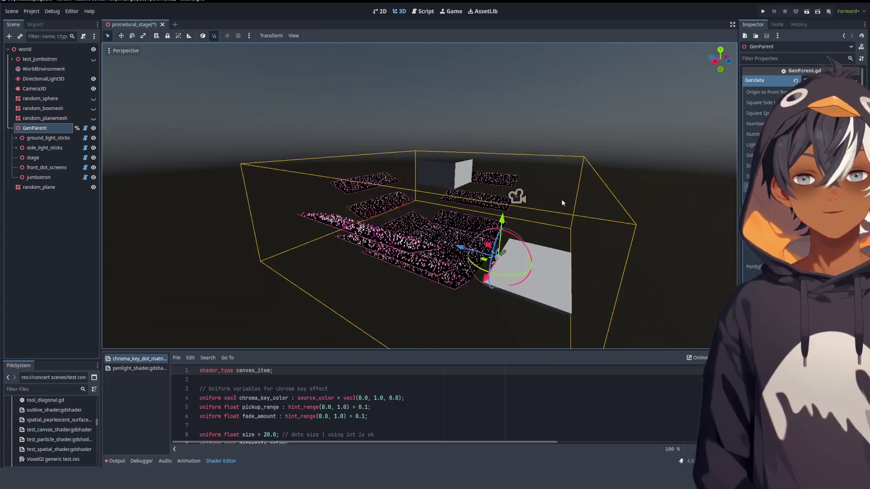
{"action": "mouse_move", "coordinate": [376, 114]}
{"action": "left_mouse_down"}
{"action": "mouse_move", "coordinate": [437, 175]}
{"action": "mouse_move", "coordinate": [377, 237]}
{"action": "left_mouse_up"}
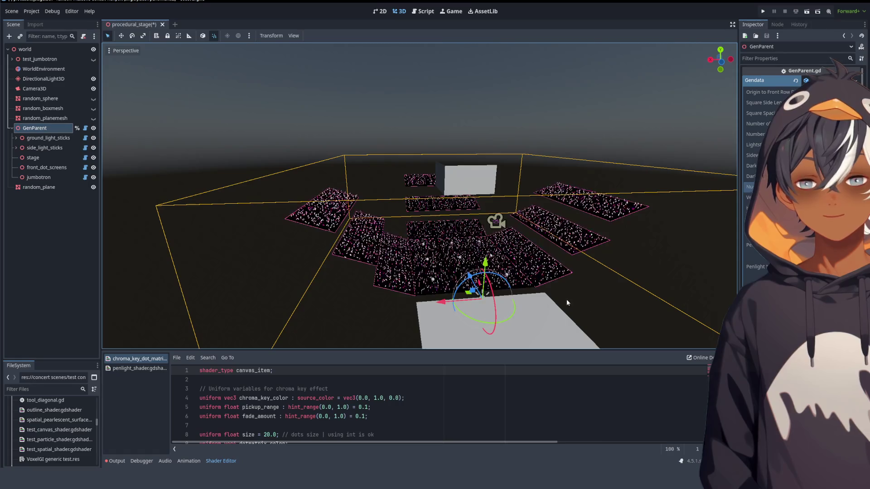
{"action": "left_click_drag", "start_coordinate": [416, 203], "coordinate": [272, 186]}
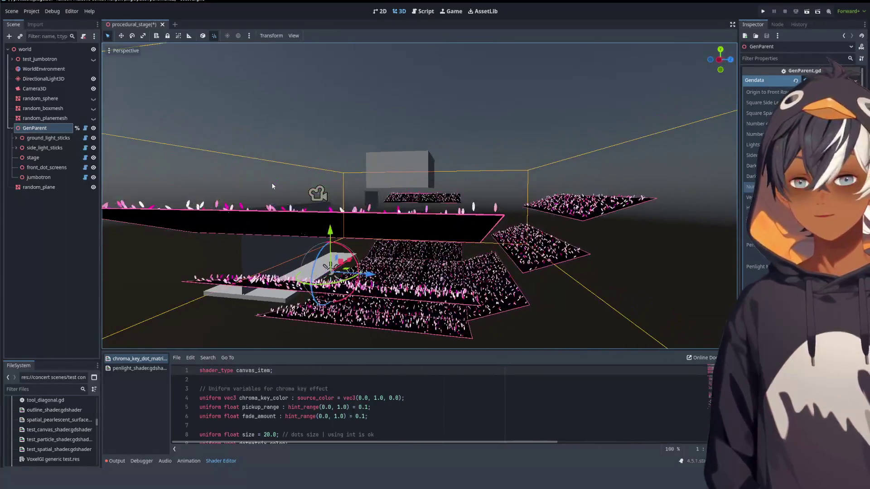
{"action": "mouse_move", "coordinate": [347, 169]}
{"action": "left_mouse_down"}
{"action": "mouse_move", "coordinate": [498, 190]}
{"action": "mouse_move", "coordinate": [593, 181]}
{"action": "mouse_move", "coordinate": [475, 181]}
{"action": "mouse_move", "coordinate": [442, 168]}
{"action": "mouse_move", "coordinate": [489, 166]}
{"action": "left_mouse_up"}
{"action": "mouse_move", "coordinate": [651, 257]}
{"action": "left_mouse_down"}
{"action": "mouse_move", "coordinate": [491, 161]}
{"action": "mouse_move", "coordinate": [561, 178]}
{"action": "mouse_move", "coordinate": [505, 163]}
{"action": "left_mouse_up"}
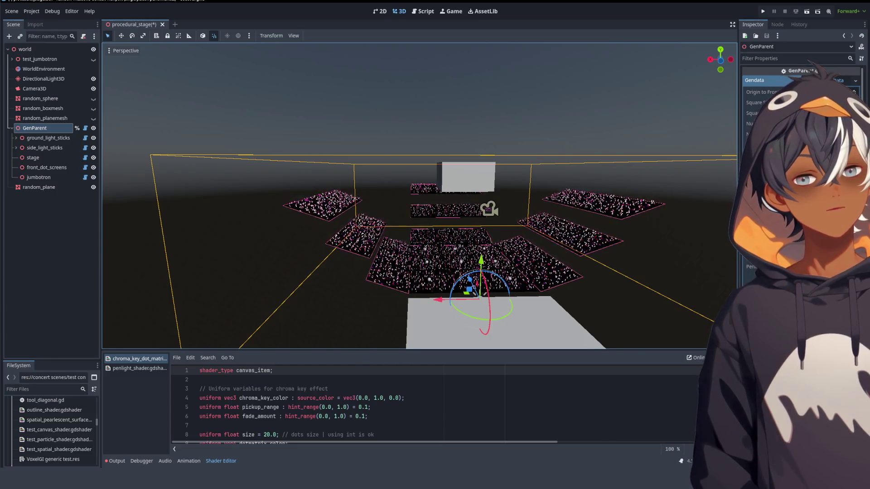
- Increase the Gendata square spacing twice and orbit to check the wider-spaced crowd planes
{"action": "key", "text": "Return"}
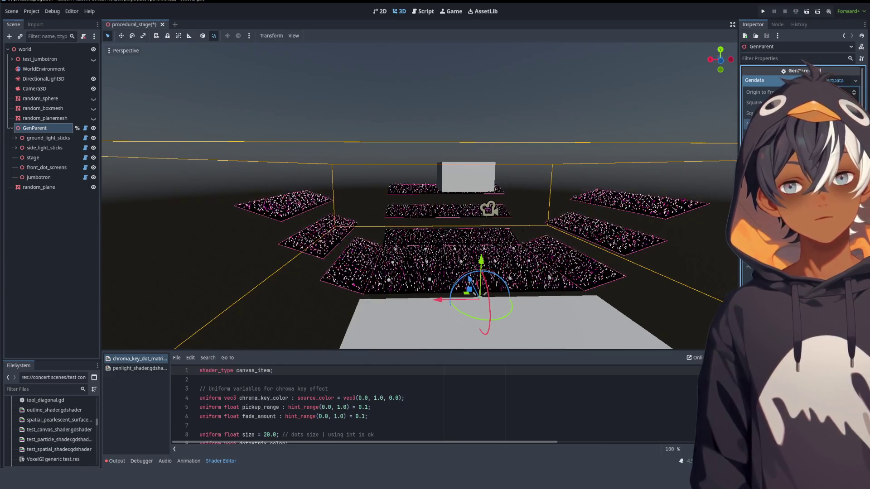
{"action": "key", "text": "Return"}
{"action": "left_click_drag", "start_coordinate": [317, 181], "coordinate": [497, 182]}
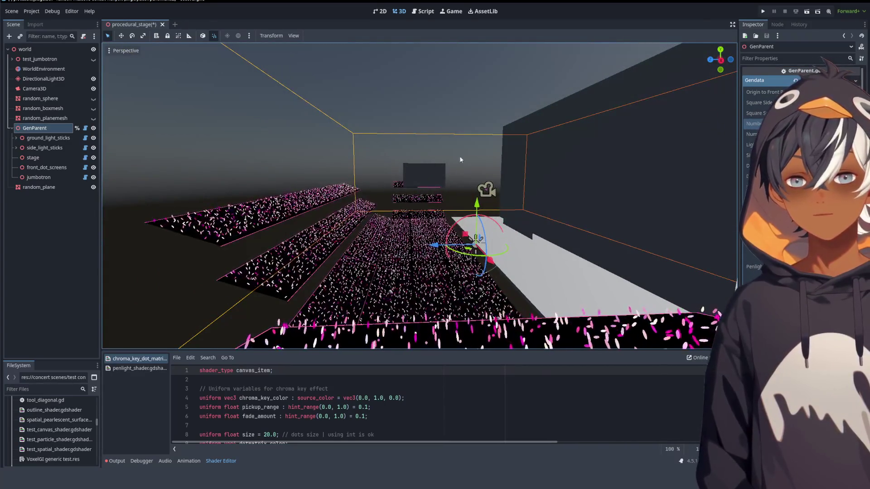
{"action": "mouse_move", "coordinate": [457, 179]}
{"action": "left_mouse_down"}
{"action": "mouse_move", "coordinate": [356, 222]}
{"action": "mouse_move", "coordinate": [304, 182]}
{"action": "left_mouse_up"}
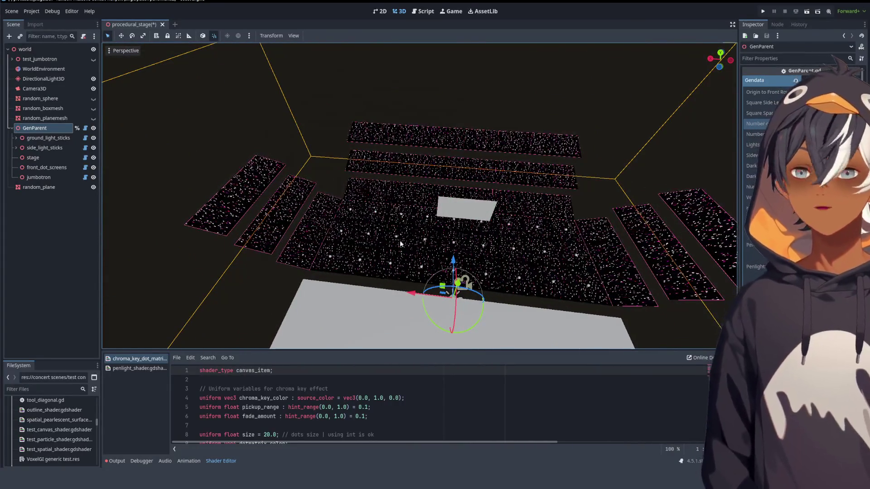
{"action": "mouse_move", "coordinate": [432, 75]}
{"action": "left_mouse_down"}
{"action": "mouse_move", "coordinate": [501, 159]}
{"action": "mouse_move", "coordinate": [534, 136]}
{"action": "mouse_move", "coordinate": [596, 180]}
{"action": "mouse_move", "coordinate": [498, 204]}
{"action": "mouse_move", "coordinate": [550, 218]}
{"action": "mouse_move", "coordinate": [542, 238]}
{"action": "mouse_move", "coordinate": [452, 242]}
{"action": "mouse_move", "coordinate": [462, 216]}
{"action": "mouse_move", "coordinate": [562, 216]}
{"action": "mouse_move", "coordinate": [472, 208]}
{"action": "mouse_move", "coordinate": [567, 212]}
{"action": "mouse_move", "coordinate": [507, 211]}
{"action": "left_mouse_up"}
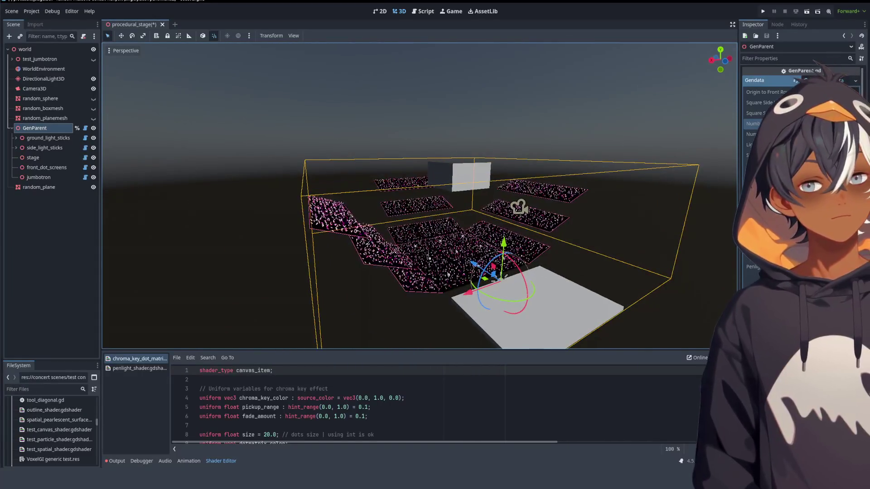
- Drag a Gendata number value to regenerate larger crowd tiers, then look across toward the back screen
{"action": "left_click_drag", "start_coordinate": [838, 123], "coordinate": [854, 124]}
{"action": "mouse_move", "coordinate": [498, 209]}
{"action": "left_mouse_down"}
{"action": "mouse_move", "coordinate": [379, 203]}
{"action": "mouse_move", "coordinate": [525, 251]}
{"action": "mouse_move", "coordinate": [581, 206]}
{"action": "left_mouse_up"}
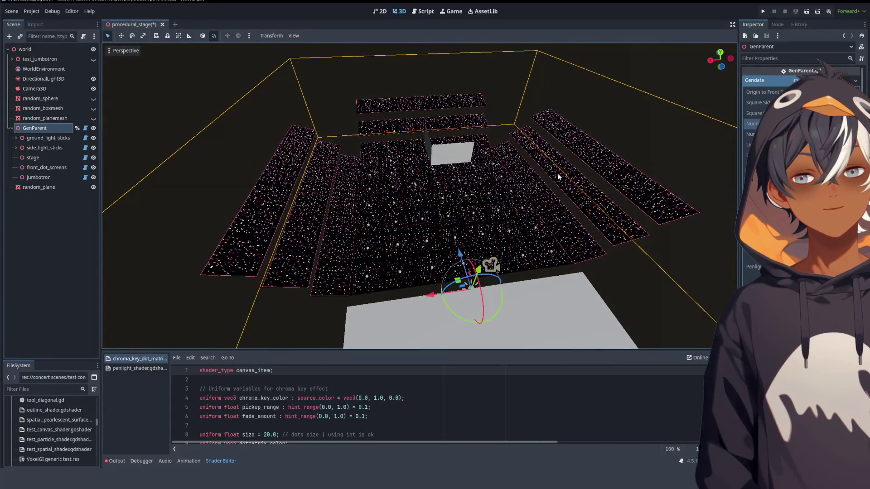
{"action": "left_click_drag", "start_coordinate": [558, 173], "coordinate": [492, 171]}
{"action": "scroll", "coordinate": [491, 170], "scroll_direction": "up", "scroll_amount": 2}
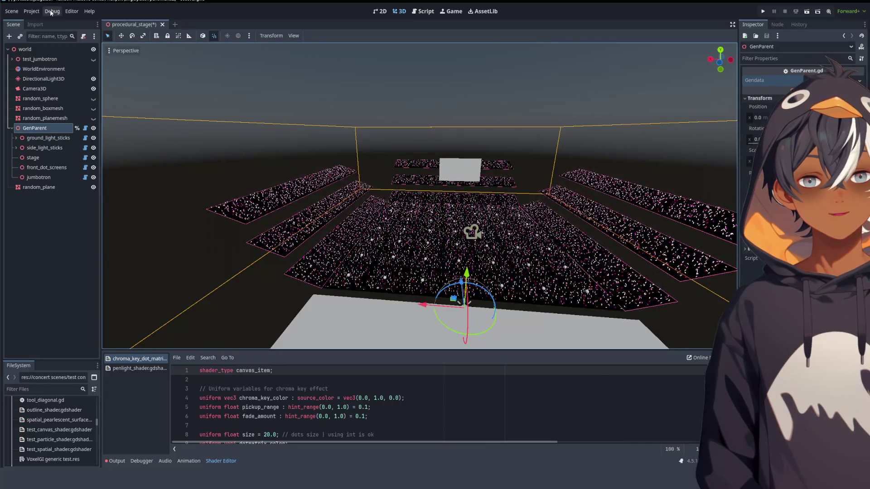
- Save procedural_stage, switch to Rear view, and drag a Gendata value to regenerate the crowd rows
{"action": "key", "text": "ctrl+s"}
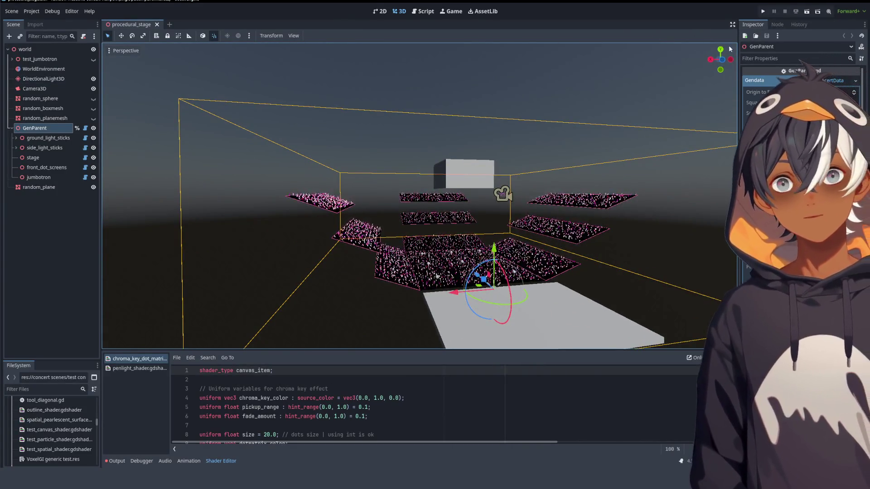
{"action": "left_click", "coordinate": [720, 60]}
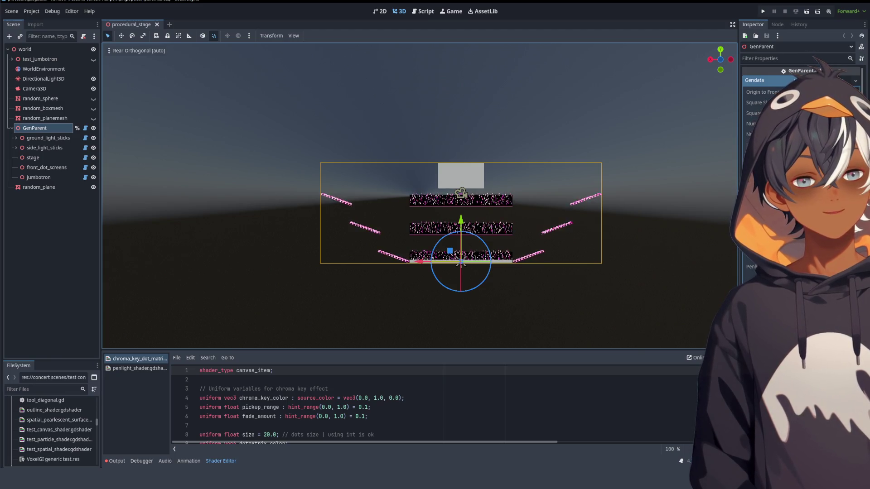
{"action": "mouse_move", "coordinate": [534, 156]}
{"action": "left_mouse_down"}
{"action": "mouse_move", "coordinate": [558, 195]}
{"action": "mouse_move", "coordinate": [425, 138]}
{"action": "mouse_move", "coordinate": [401, 169]}
{"action": "mouse_move", "coordinate": [389, 170]}
{"action": "mouse_move", "coordinate": [478, 148]}
{"action": "mouse_move", "coordinate": [451, 178]}
{"action": "mouse_move", "coordinate": [495, 80]}
{"action": "mouse_move", "coordinate": [436, 133]}
{"action": "left_mouse_up"}
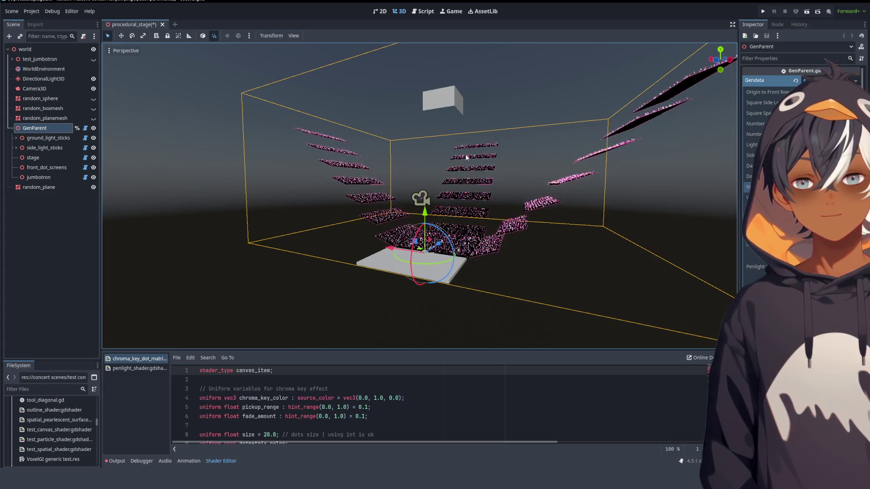
- Orbit and zoom among the crowd planes to review the new layout head-on
{"action": "mouse_move", "coordinate": [426, 143]}
{"action": "left_mouse_down"}
{"action": "mouse_move", "coordinate": [364, 155]}
{"action": "mouse_move", "coordinate": [476, 123]}
{"action": "mouse_move", "coordinate": [469, 168]}
{"action": "mouse_move", "coordinate": [376, 159]}
{"action": "mouse_move", "coordinate": [378, 172]}
{"action": "mouse_move", "coordinate": [474, 179]}
{"action": "mouse_move", "coordinate": [459, 173]}
{"action": "mouse_move", "coordinate": [456, 213]}
{"action": "left_mouse_up"}
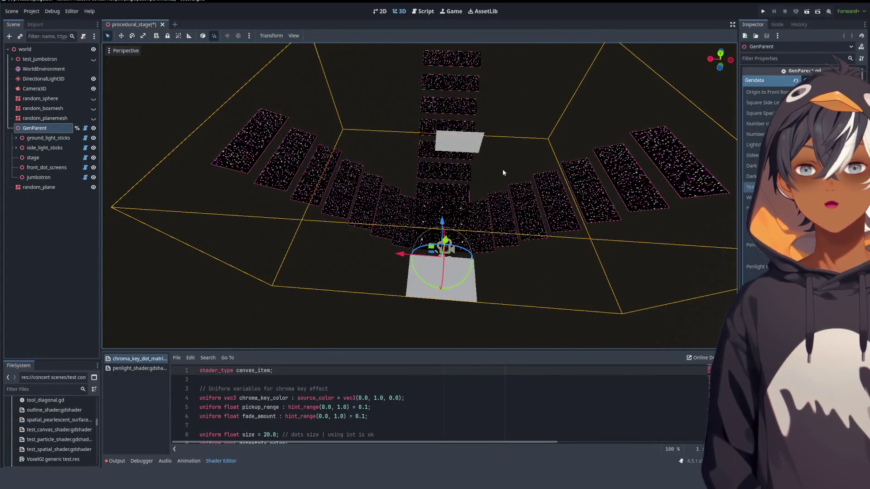
{"action": "scroll", "coordinate": [502, 172], "scroll_direction": "down", "scroll_amount": 5}
{"action": "scroll", "coordinate": [512, 261], "scroll_direction": "up", "scroll_amount": 3}
{"action": "mouse_move", "coordinate": [512, 261]}
{"action": "left_mouse_down"}
{"action": "mouse_move", "coordinate": [503, 186]}
{"action": "mouse_move", "coordinate": [370, 211]}
{"action": "mouse_move", "coordinate": [327, 200]}
{"action": "mouse_move", "coordinate": [548, 200]}
{"action": "mouse_move", "coordinate": [447, 198]}
{"action": "mouse_move", "coordinate": [419, 210]}
{"action": "mouse_move", "coordinate": [453, 205]}
{"action": "left_mouse_up"}
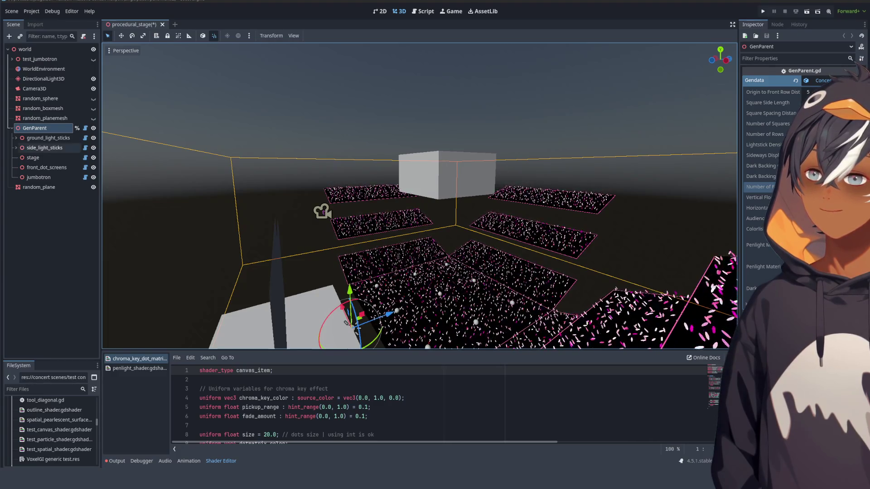
{"action": "mouse_move", "coordinate": [543, 195]}
{"action": "left_mouse_down"}
{"action": "mouse_move", "coordinate": [418, 219]}
{"action": "mouse_move", "coordinate": [452, 64]}
{"action": "left_mouse_up"}
{"action": "left_click", "coordinate": [424, 12]}
{"action": "scroll", "coordinate": [308, 155], "scroll_direction": "up", "scroll_amount": 15}
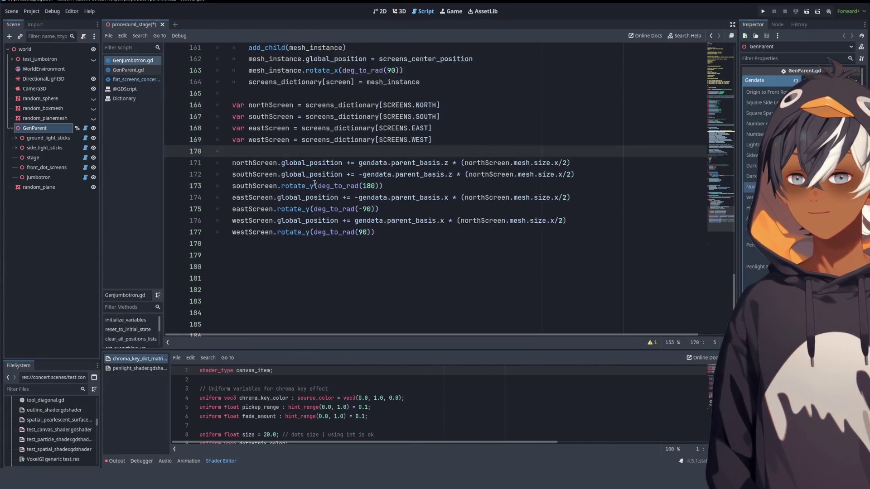
{"action": "scroll", "coordinate": [333, 177], "scroll_direction": "up", "scroll_amount": 15}
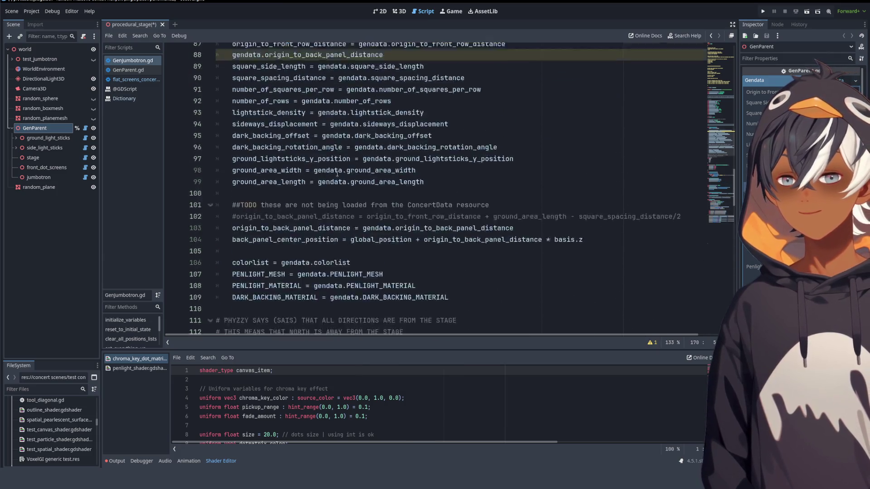
{"action": "scroll", "coordinate": [340, 173], "scroll_direction": "up", "scroll_amount": 6}
{"action": "scroll", "coordinate": [342, 159], "scroll_direction": "down", "scroll_amount": 5}
{"action": "scroll", "coordinate": [344, 145], "scroll_direction": "up", "scroll_amount": 4}
{"action": "scroll", "coordinate": [344, 146], "scroll_direction": "up", "scroll_amount": 12}
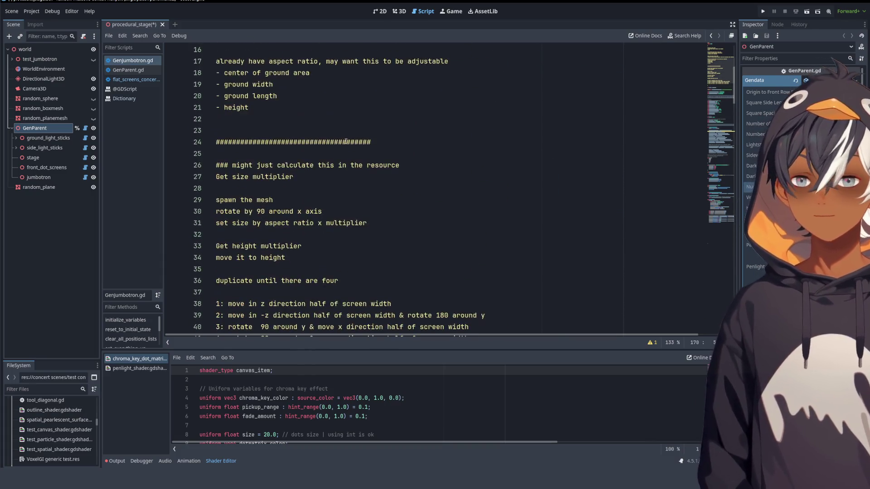
{"action": "scroll", "coordinate": [346, 142], "scroll_direction": "down", "scroll_amount": 13}
{"action": "scroll", "coordinate": [345, 142], "scroll_direction": "down", "scroll_amount": 4}
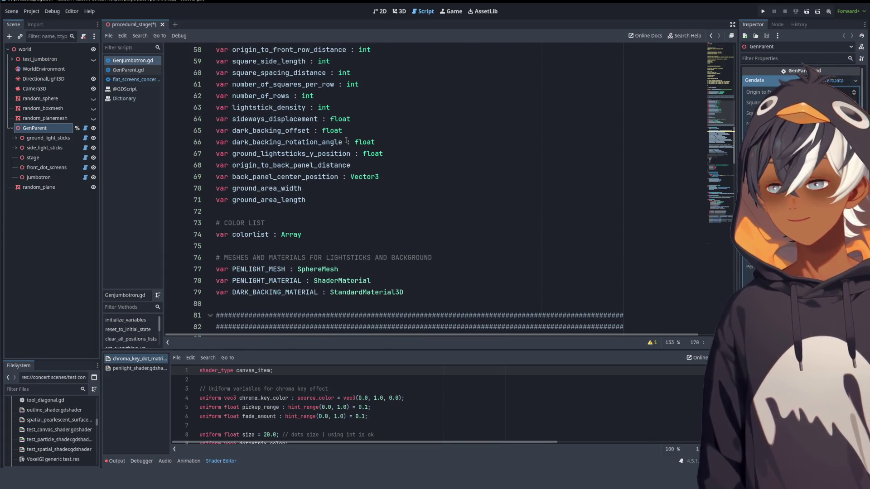
{"action": "scroll", "coordinate": [351, 144], "scroll_direction": "down", "scroll_amount": 19}
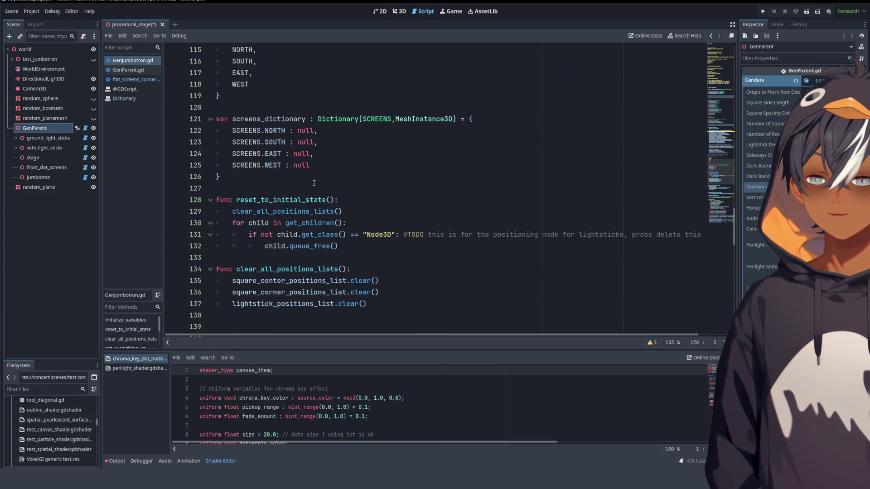
{"action": "mouse_move", "coordinate": [283, 186]}
{"action": "left_mouse_down"}
{"action": "mouse_move", "coordinate": [281, 50]}
{"action": "mouse_move", "coordinate": [290, 108]}
{"action": "mouse_move", "coordinate": [299, 96]}
{"action": "left_mouse_up"}
{"action": "scroll", "coordinate": [317, 136], "scroll_direction": "down", "scroll_amount": 7}
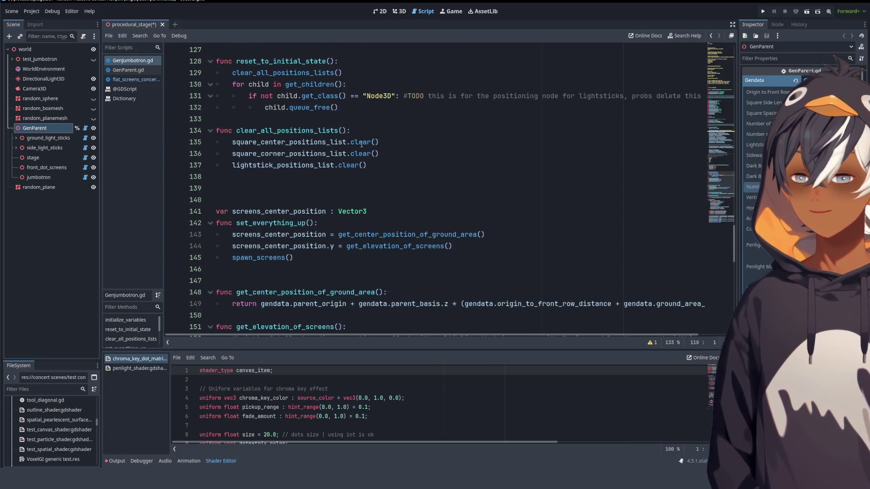
{"action": "scroll", "coordinate": [352, 126], "scroll_direction": "down", "scroll_amount": 6}
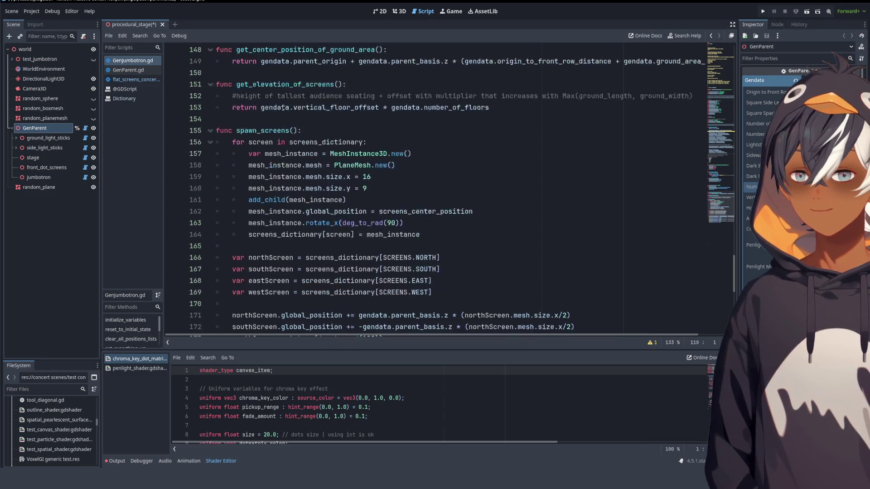
{"action": "scroll", "coordinate": [262, 120], "scroll_direction": "up", "scroll_amount": 5}
{"action": "mouse_move", "coordinate": [226, 199]}
{"action": "left_mouse_down"}
{"action": "mouse_move", "coordinate": [484, 202]}
{"action": "mouse_move", "coordinate": [453, 211]}
{"action": "mouse_move", "coordinate": [402, 199]}
{"action": "mouse_move", "coordinate": [404, 148]}
{"action": "left_mouse_up"}
{"action": "scroll", "coordinate": [453, 212], "scroll_direction": "down", "scroll_amount": 6}
{"action": "scroll", "coordinate": [403, 172], "scroll_direction": "down", "scroll_amount": 7}
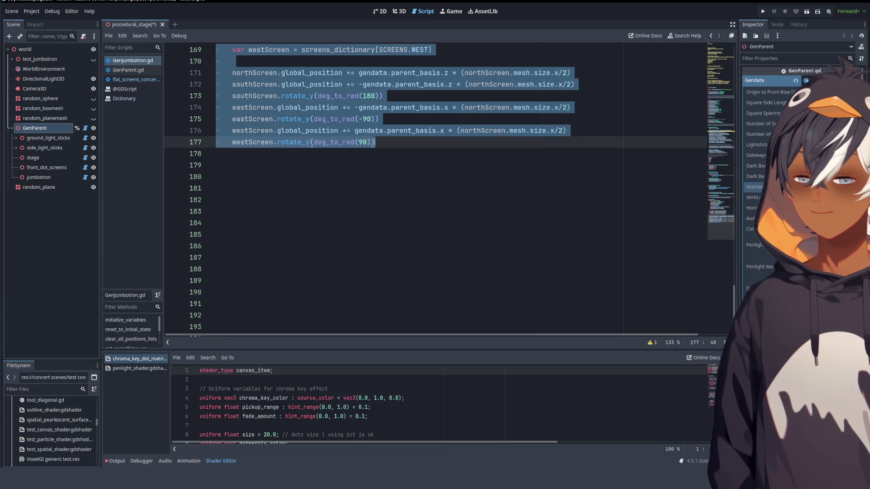
{"action": "left_click", "coordinate": [320, 234]}
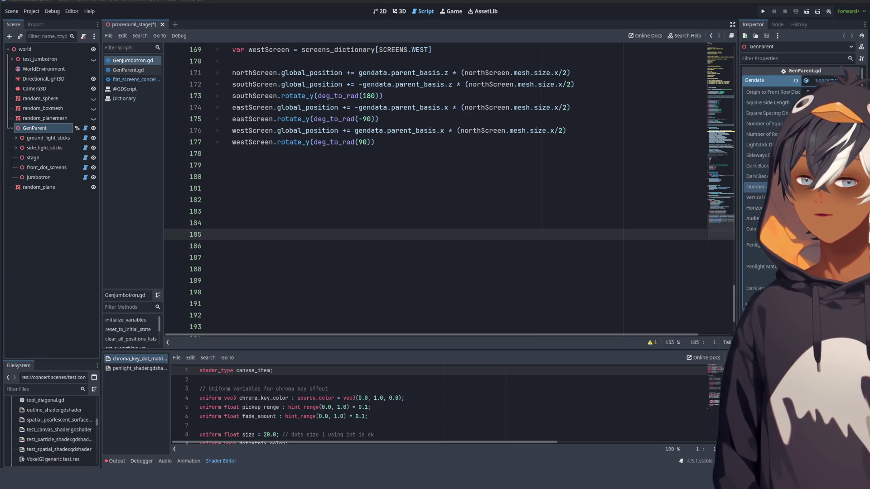
- Review the spawn_screens code's 90-degree screen rotations, then return to the 3D stage view
{"action": "scroll", "coordinate": [448, 190], "scroll_direction": "up", "scroll_amount": 9}
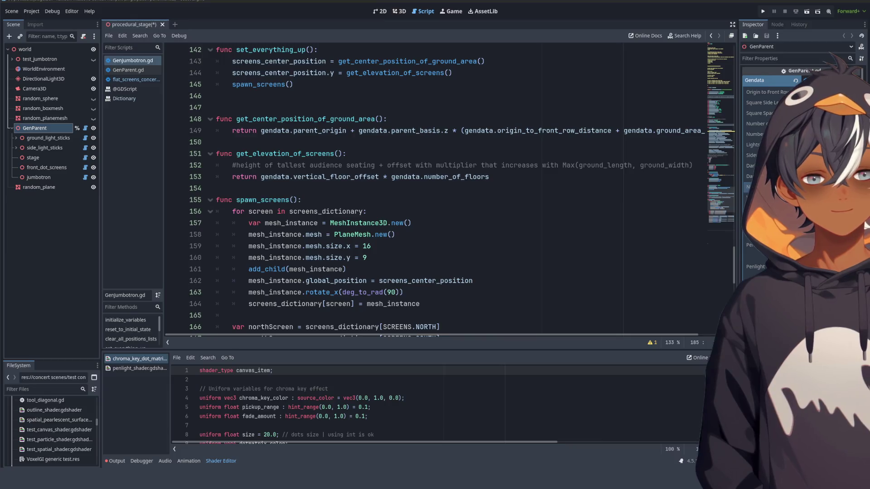
{"action": "scroll", "coordinate": [448, 190], "scroll_direction": "down", "scroll_amount": 4}
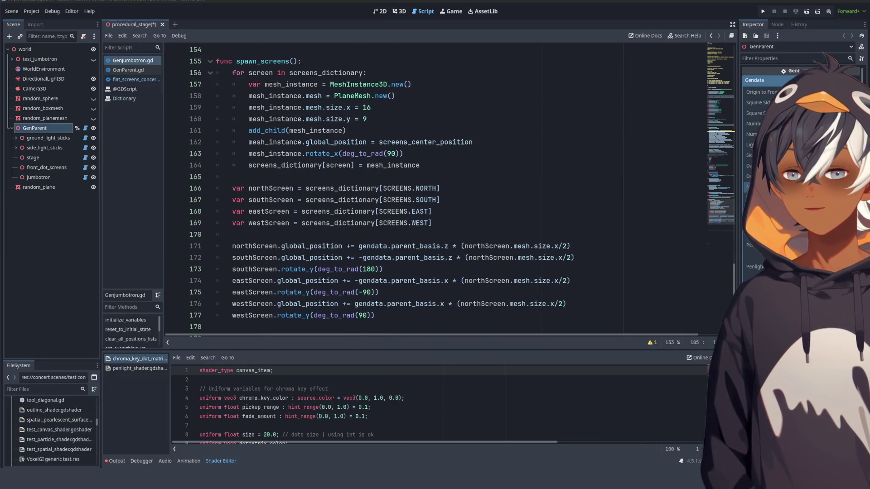
{"action": "left_click", "coordinate": [465, 153]}
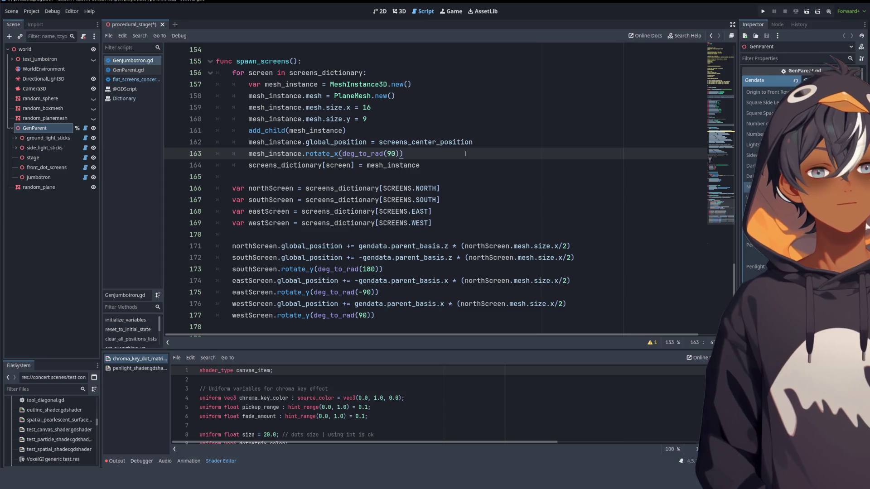
{"action": "scroll", "coordinate": [396, 178], "scroll_direction": "down", "scroll_amount": 5}
{"action": "left_click", "coordinate": [402, 176]}
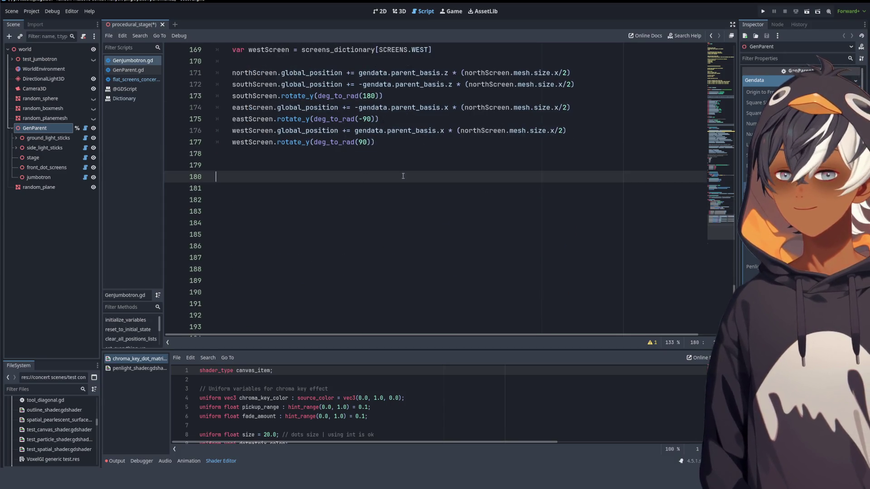
{"action": "scroll", "coordinate": [483, 175], "scroll_direction": "up", "scroll_amount": 6}
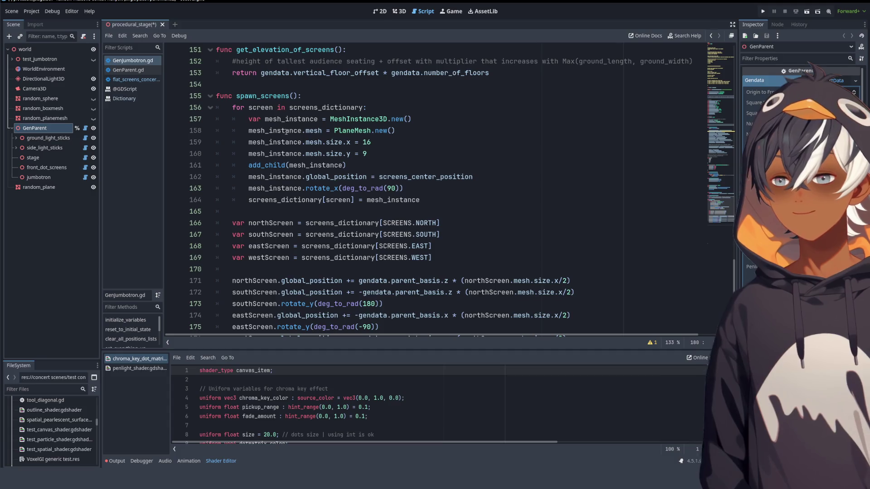
{"action": "left_click", "coordinate": [397, 13]}
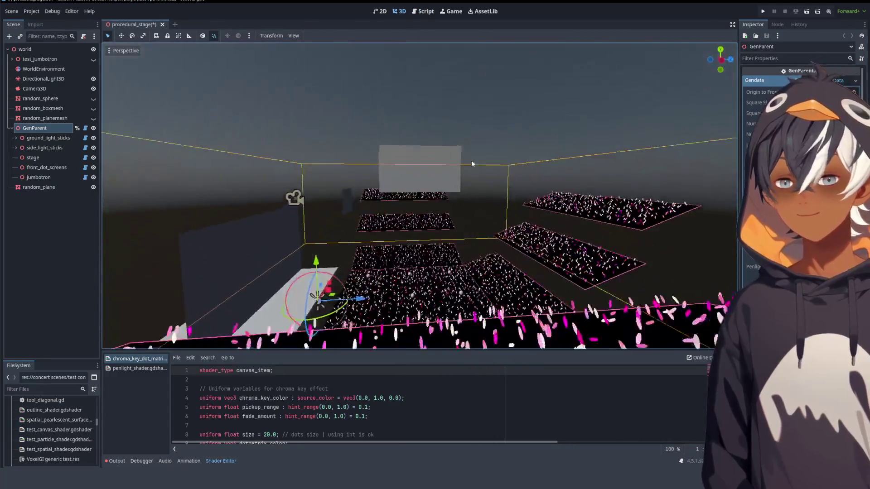
{"action": "left_click_drag", "start_coordinate": [471, 163], "coordinate": [569, 174]}
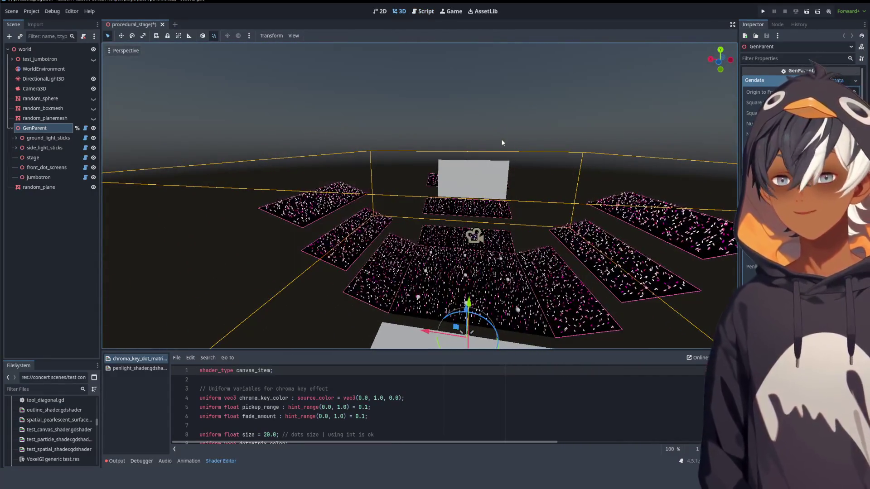
{"action": "mouse_move", "coordinate": [504, 187]}
{"action": "left_mouse_down"}
{"action": "mouse_move", "coordinate": [472, 159]}
{"action": "mouse_move", "coordinate": [354, 209]}
{"action": "mouse_move", "coordinate": [359, 180]}
{"action": "mouse_move", "coordinate": [353, 203]}
{"action": "mouse_move", "coordinate": [510, 163]}
{"action": "mouse_move", "coordinate": [491, 147]}
{"action": "mouse_move", "coordinate": [386, 207]}
{"action": "left_mouse_up"}
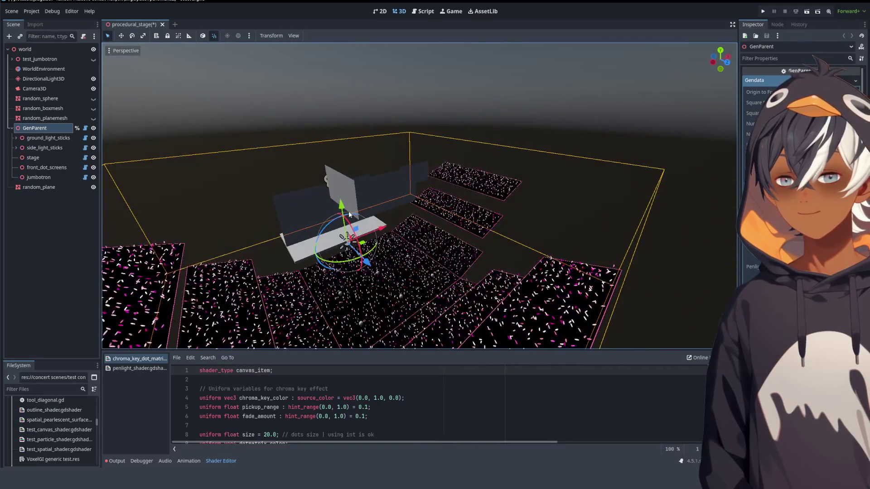
{"action": "mouse_move", "coordinate": [349, 212]}
{"action": "left_mouse_down"}
{"action": "mouse_move", "coordinate": [461, 219]}
{"action": "mouse_move", "coordinate": [460, 206]}
{"action": "mouse_move", "coordinate": [521, 235]}
{"action": "mouse_move", "coordinate": [494, 219]}
{"action": "mouse_move", "coordinate": [407, 219]}
{"action": "mouse_move", "coordinate": [434, 222]}
{"action": "mouse_move", "coordinate": [404, 209]}
{"action": "left_mouse_up"}
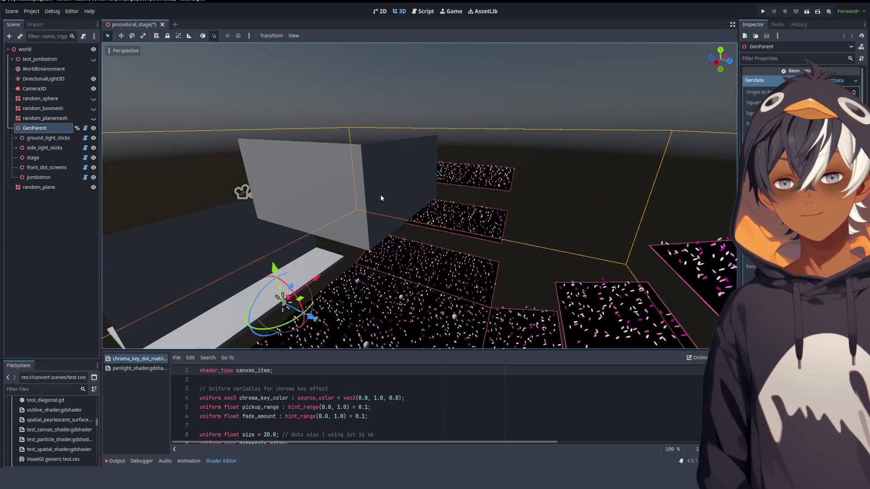
{"action": "scroll", "coordinate": [442, 177], "scroll_direction": "up", "scroll_amount": 5}
{"action": "scroll", "coordinate": [442, 177], "scroll_direction": "down", "scroll_amount": 3}
{"action": "scroll", "coordinate": [443, 177], "scroll_direction": "up", "scroll_amount": 3}
{"action": "scroll", "coordinate": [439, 184], "scroll_direction": "down", "scroll_amount": 3}
{"action": "mouse_move", "coordinate": [437, 186]}
{"action": "left_mouse_down"}
{"action": "mouse_move", "coordinate": [528, 190]}
{"action": "mouse_move", "coordinate": [416, 167]}
{"action": "mouse_move", "coordinate": [415, 180]}
{"action": "mouse_move", "coordinate": [245, 202]}
{"action": "left_mouse_up"}
{"action": "mouse_move", "coordinate": [414, 146]}
{"action": "left_mouse_down"}
{"action": "mouse_move", "coordinate": [388, 149]}
{"action": "mouse_move", "coordinate": [439, 144]}
{"action": "mouse_move", "coordinate": [354, 105]}
{"action": "mouse_move", "coordinate": [416, 140]}
{"action": "mouse_move", "coordinate": [475, 145]}
{"action": "mouse_move", "coordinate": [235, 137]}
{"action": "mouse_move", "coordinate": [385, 120]}
{"action": "mouse_move", "coordinate": [423, 130]}
{"action": "mouse_move", "coordinate": [390, 128]}
{"action": "left_mouse_up"}
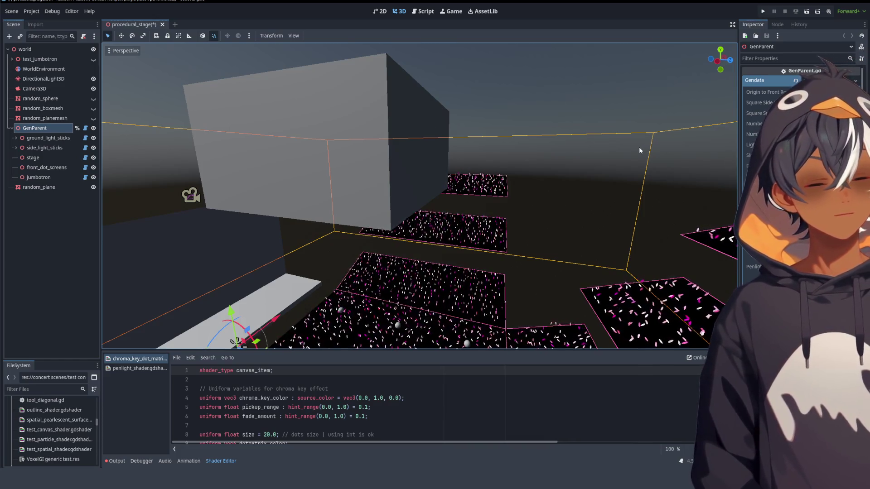
{"action": "mouse_move", "coordinate": [412, 112]}
{"action": "left_mouse_down"}
{"action": "mouse_move", "coordinate": [365, 140]}
{"action": "mouse_move", "coordinate": [371, 156]}
{"action": "left_mouse_up"}
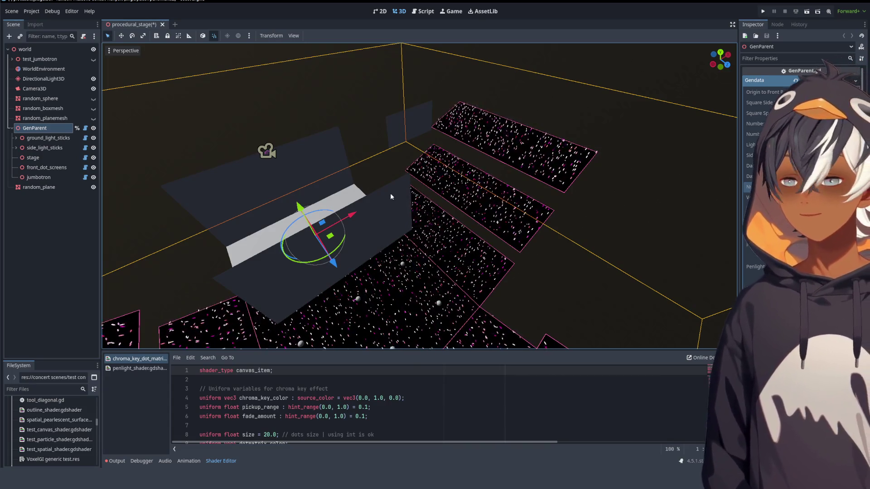
{"action": "mouse_move", "coordinate": [492, 170]}
{"action": "left_mouse_down"}
{"action": "mouse_move", "coordinate": [332, 164]}
{"action": "mouse_move", "coordinate": [282, 153]}
{"action": "mouse_move", "coordinate": [383, 146]}
{"action": "mouse_move", "coordinate": [456, 172]}
{"action": "mouse_move", "coordinate": [374, 164]}
{"action": "mouse_move", "coordinate": [236, 175]}
{"action": "mouse_move", "coordinate": [376, 171]}
{"action": "left_mouse_up"}
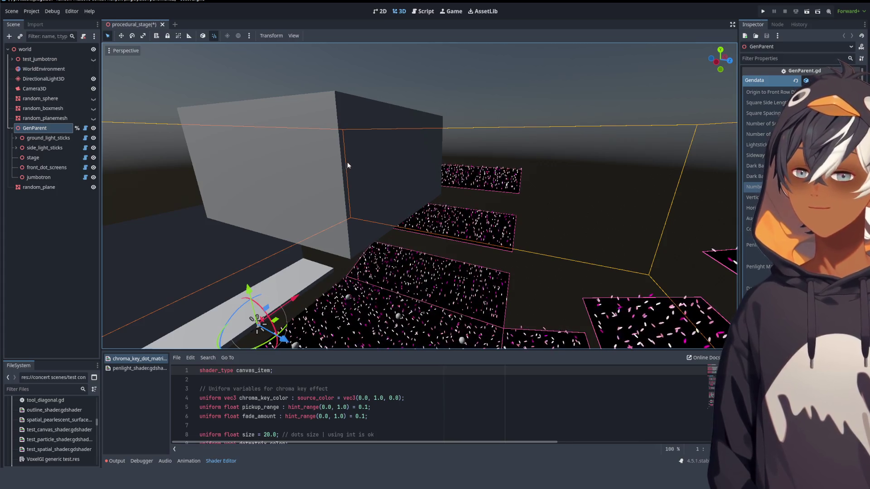
{"action": "mouse_move", "coordinate": [366, 166]}
{"action": "left_mouse_down"}
{"action": "mouse_move", "coordinate": [301, 157]}
{"action": "mouse_move", "coordinate": [460, 169]}
{"action": "mouse_move", "coordinate": [346, 161]}
{"action": "mouse_move", "coordinate": [494, 152]}
{"action": "mouse_move", "coordinate": [500, 187]}
{"action": "mouse_move", "coordinate": [490, 122]}
{"action": "mouse_move", "coordinate": [460, 116]}
{"action": "mouse_move", "coordinate": [376, 166]}
{"action": "mouse_move", "coordinate": [322, 185]}
{"action": "mouse_move", "coordinate": [484, 163]}
{"action": "mouse_move", "coordinate": [445, 150]}
{"action": "mouse_move", "coordinate": [440, 104]}
{"action": "mouse_move", "coordinate": [376, 77]}
{"action": "left_mouse_up"}
{"action": "scroll", "coordinate": [352, 242], "scroll_direction": "down", "scroll_amount": 5}
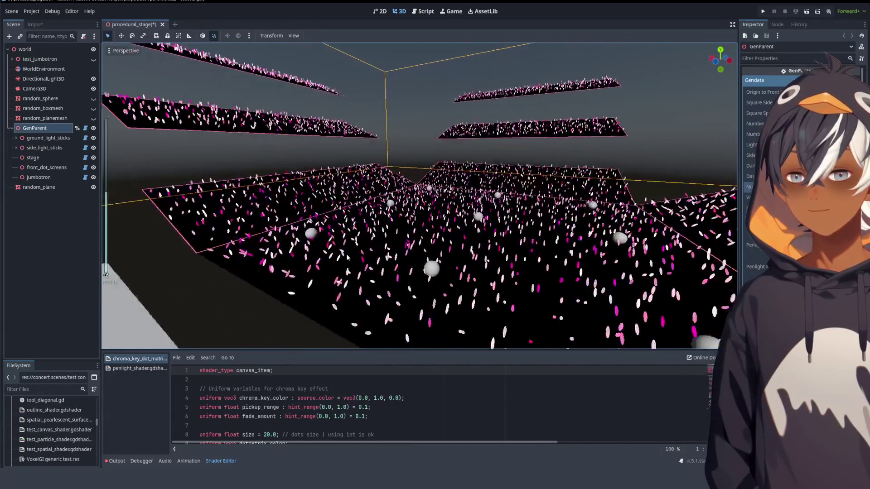
{"action": "scroll", "coordinate": [353, 242], "scroll_direction": "up", "scroll_amount": 10}
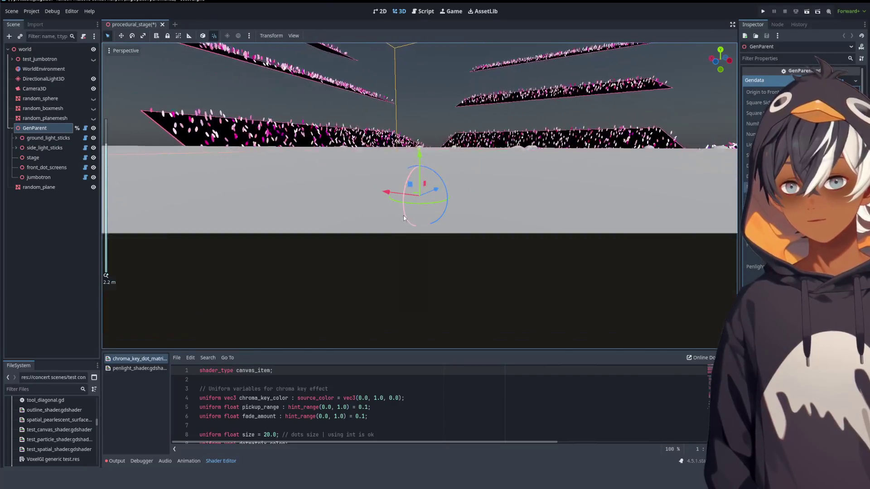
{"action": "mouse_move", "coordinate": [376, 128]}
{"action": "left_mouse_down"}
{"action": "mouse_move", "coordinate": [441, 208]}
{"action": "mouse_move", "coordinate": [435, 173]}
{"action": "mouse_move", "coordinate": [452, 136]}
{"action": "mouse_move", "coordinate": [499, 154]}
{"action": "mouse_move", "coordinate": [680, 156]}
{"action": "left_mouse_up"}
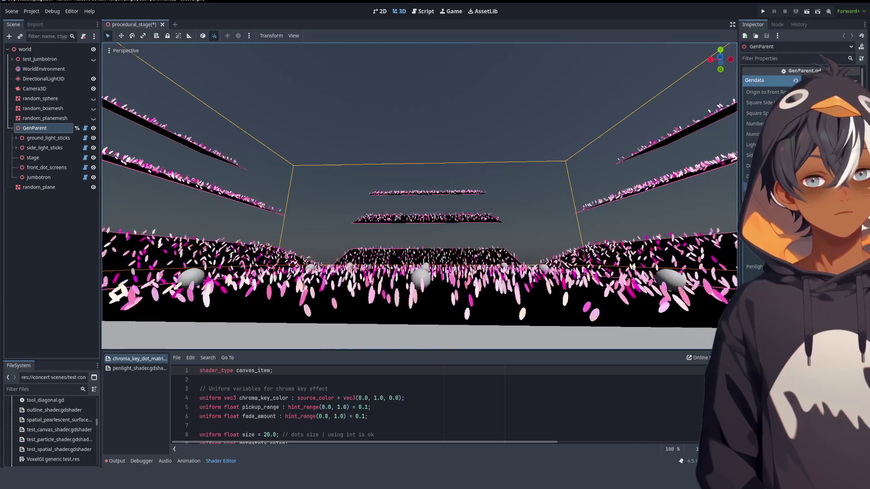
{"action": "scroll", "coordinate": [419, 195], "scroll_direction": "up", "scroll_amount": 5}
{"action": "mouse_move", "coordinate": [419, 195]}
{"action": "left_mouse_down"}
{"action": "mouse_move", "coordinate": [408, 181]}
{"action": "mouse_move", "coordinate": [419, 197]}
{"action": "mouse_move", "coordinate": [317, 202]}
{"action": "mouse_move", "coordinate": [280, 222]}
{"action": "mouse_move", "coordinate": [635, 180]}
{"action": "left_mouse_up"}
{"action": "scroll", "coordinate": [359, 297], "scroll_direction": "up", "scroll_amount": 2}
{"action": "left_click_drag", "start_coordinate": [335, 158], "coordinate": [330, 155]}
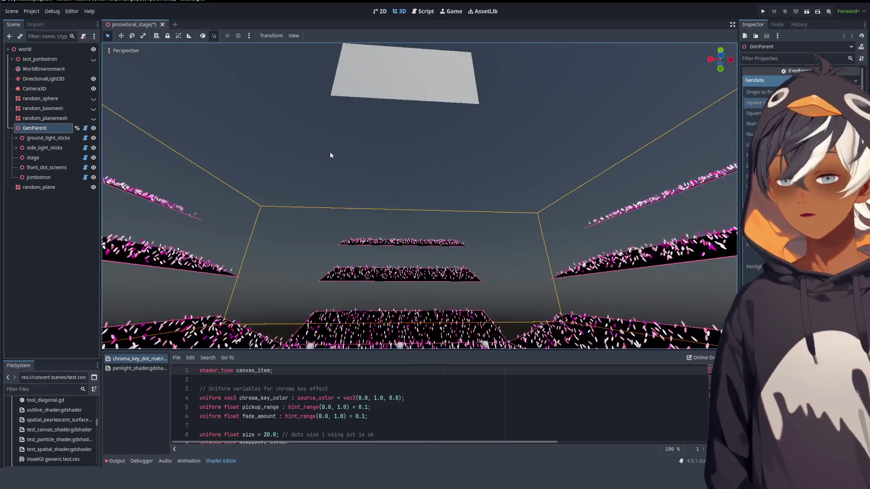
{"action": "mouse_move", "coordinate": [374, 174]}
{"action": "left_mouse_down"}
{"action": "mouse_move", "coordinate": [442, 217]}
{"action": "mouse_move", "coordinate": [593, 194]}
{"action": "left_mouse_up"}
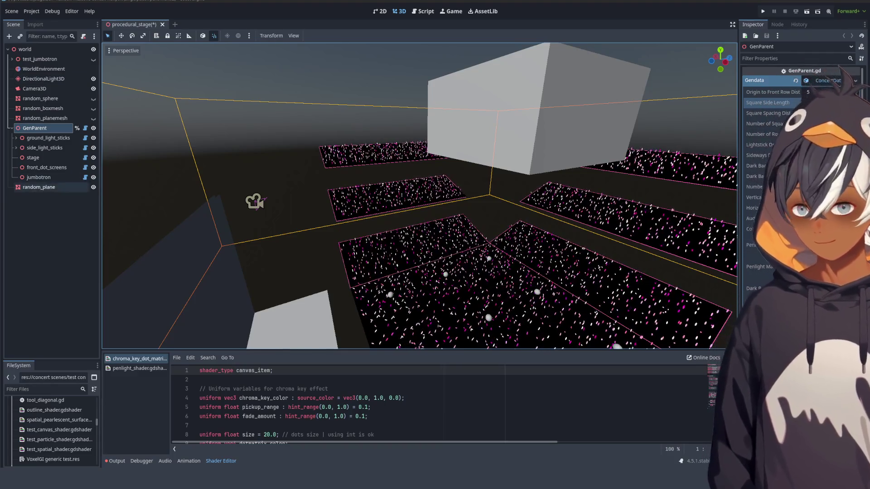
{"action": "scroll", "coordinate": [476, 195], "scroll_direction": "up", "scroll_amount": 2}
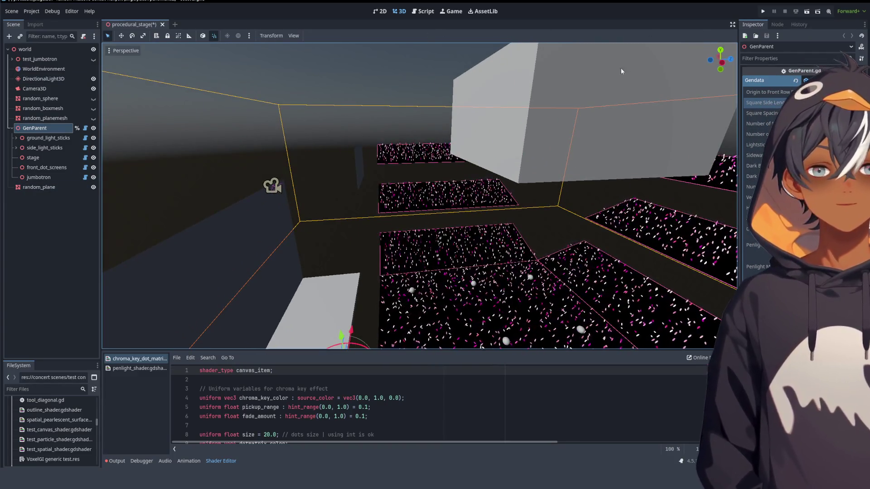